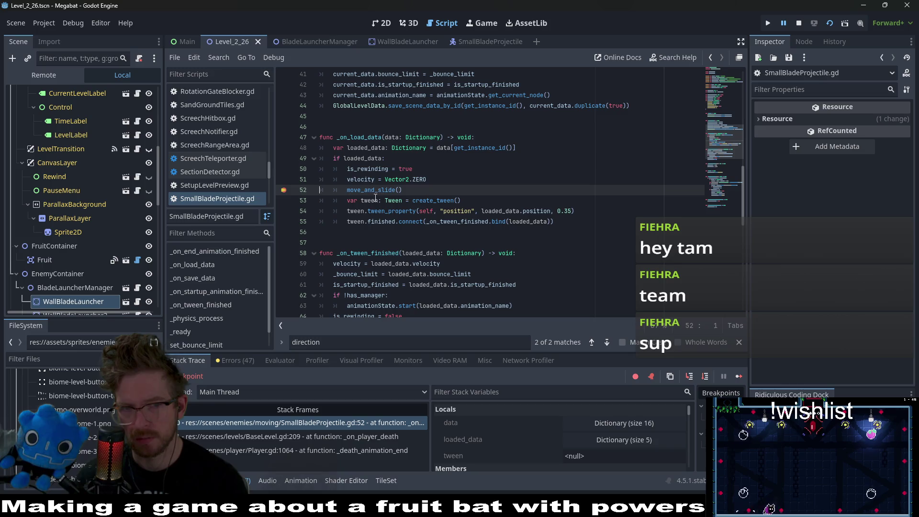
Select the tween callback code on lines 55–66, then open the SmallBladeProjectile scene.
{"action": "mouse_move", "coordinate": [362, 183]}
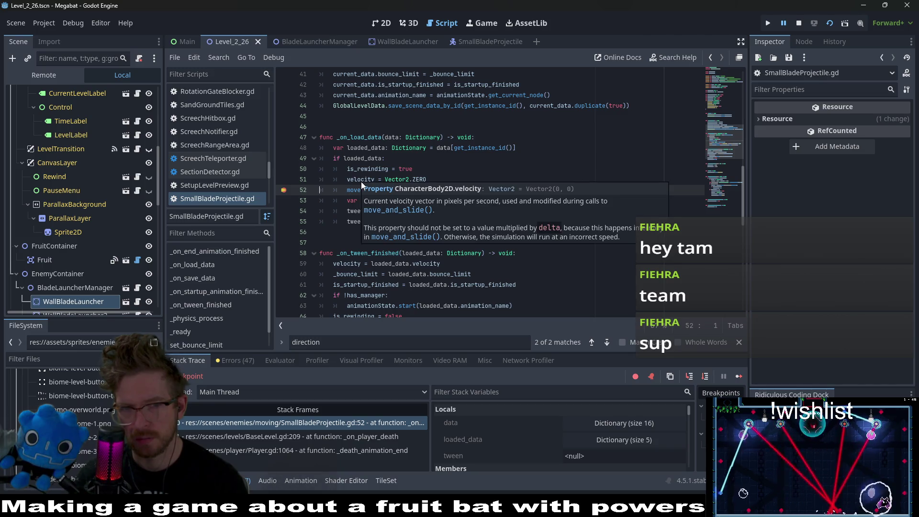
{"action": "left_click", "coordinate": [396, 167]}
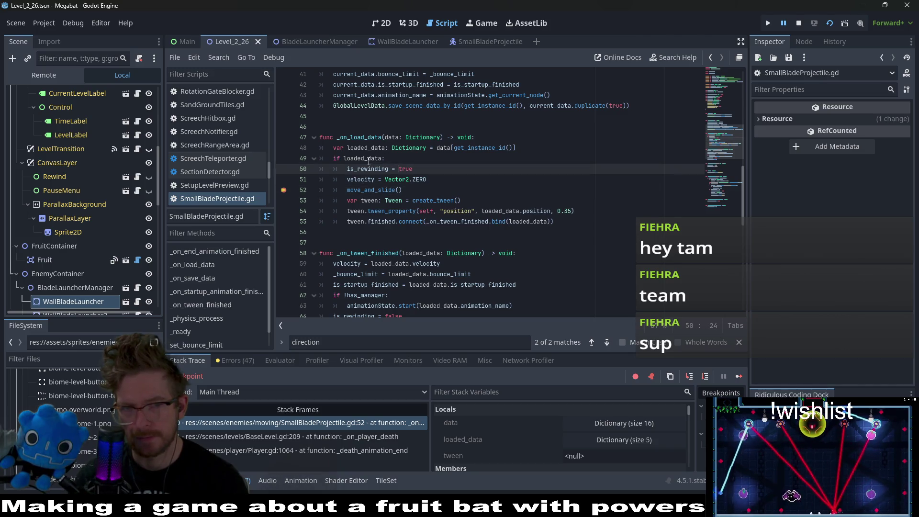
{"action": "mouse_move", "coordinate": [368, 163]}
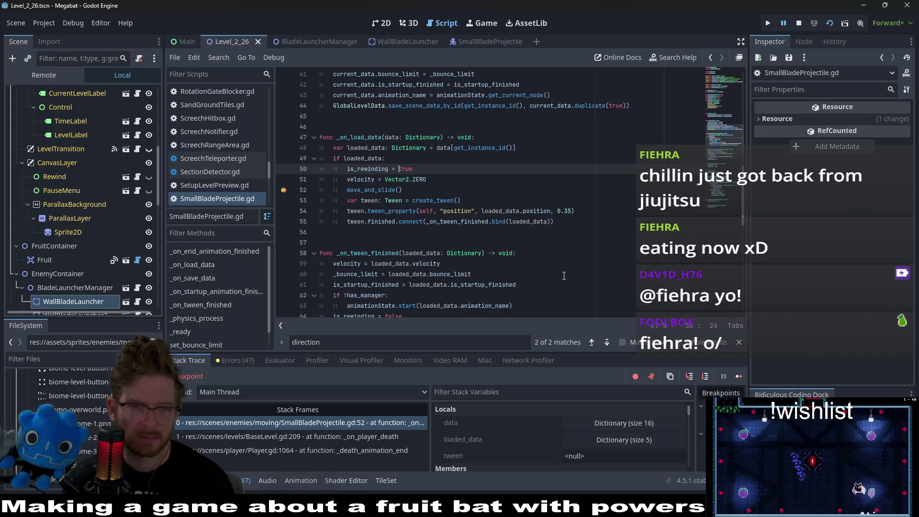
{"action": "scroll", "coordinate": [564, 275], "scroll_direction": "down", "scroll_amount": 2}
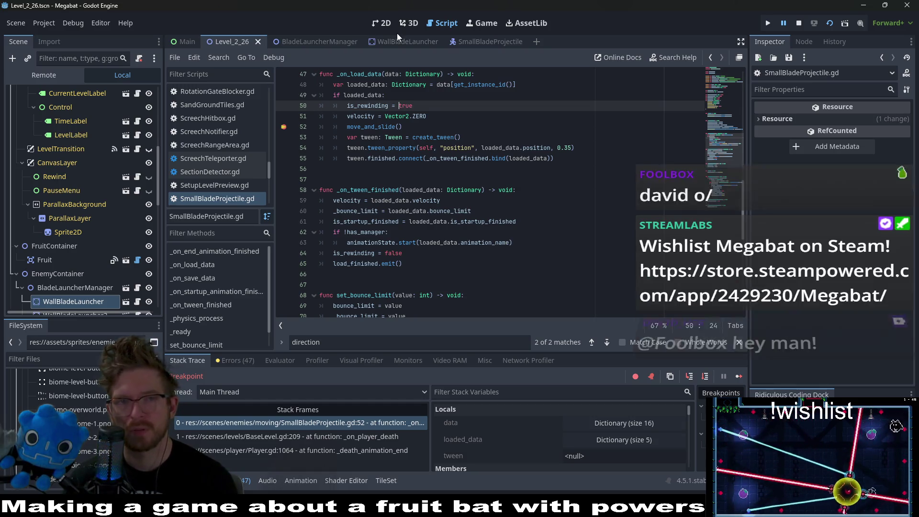
{"action": "left_click_drag", "start_coordinate": [508, 287], "coordinate": [314, 156]}
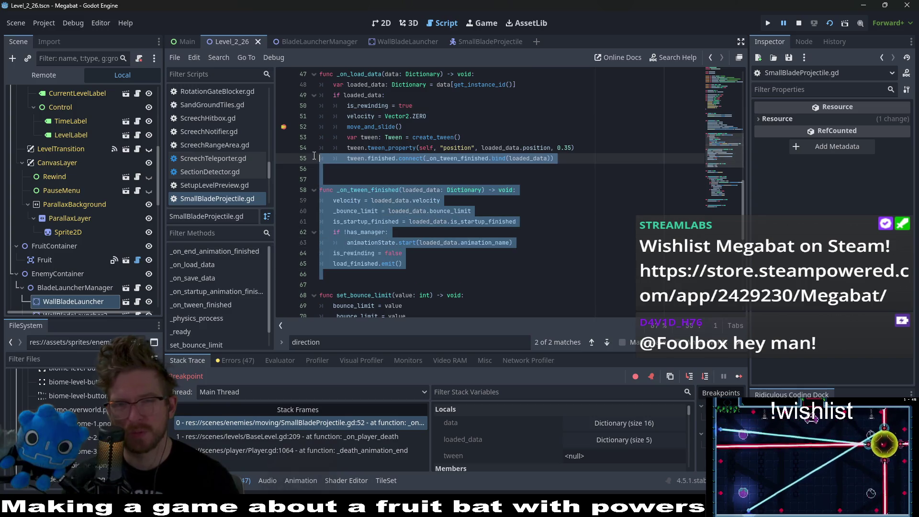
{"action": "left_click", "coordinate": [560, 148]}
{"action": "left_click", "coordinate": [470, 41]}
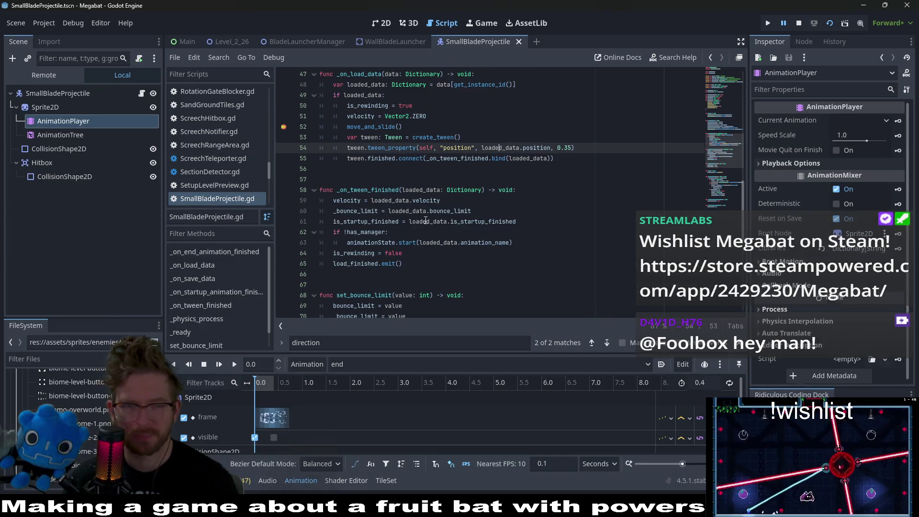
Read the projectile's _on_load_data around the is_rewinding assignment, then switch to WallBladeLauncher.
{"action": "left_click", "coordinate": [142, 93]}
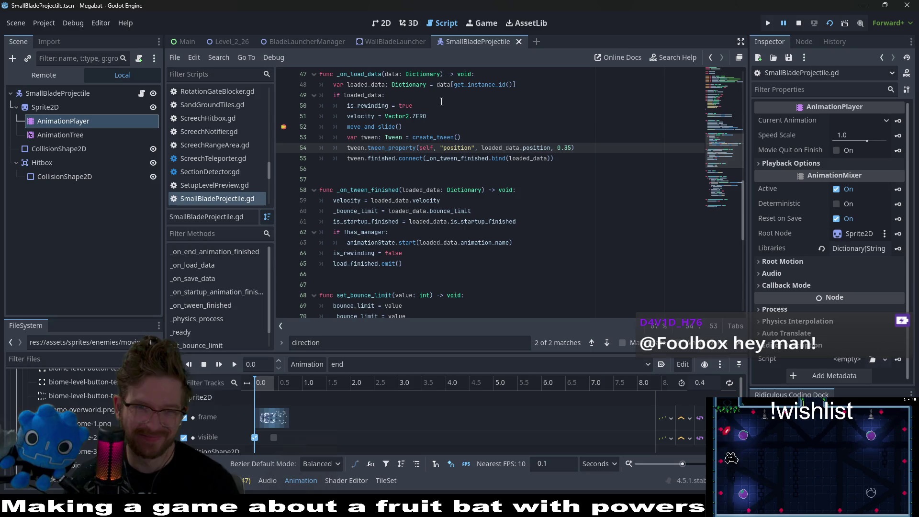
{"action": "left_click", "coordinate": [415, 105]}
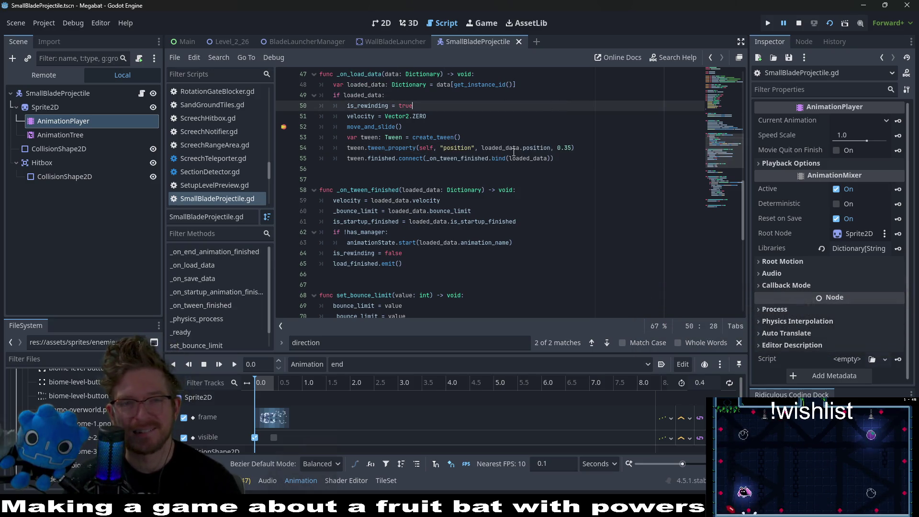
{"action": "scroll", "coordinate": [513, 150], "scroll_direction": "up", "scroll_amount": 2}
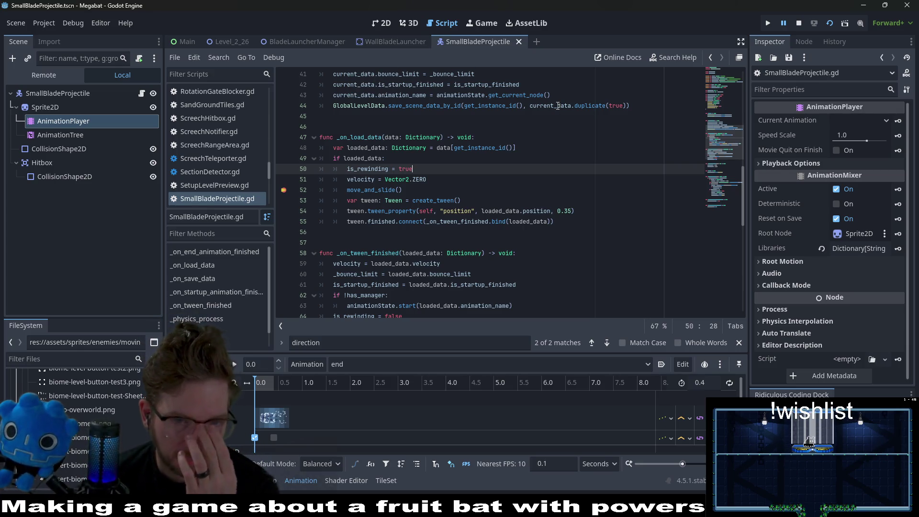
{"action": "mouse_move", "coordinate": [557, 108]}
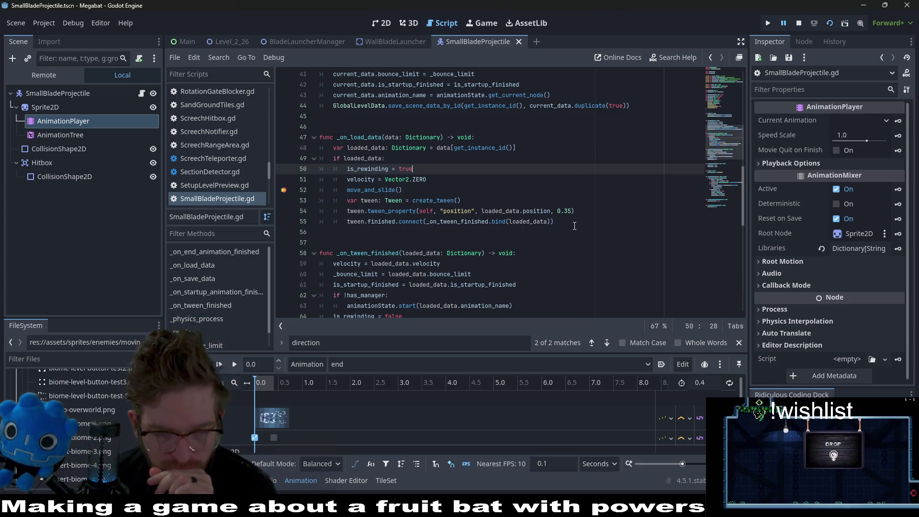
{"action": "scroll", "coordinate": [574, 226], "scroll_direction": "down", "scroll_amount": 2}
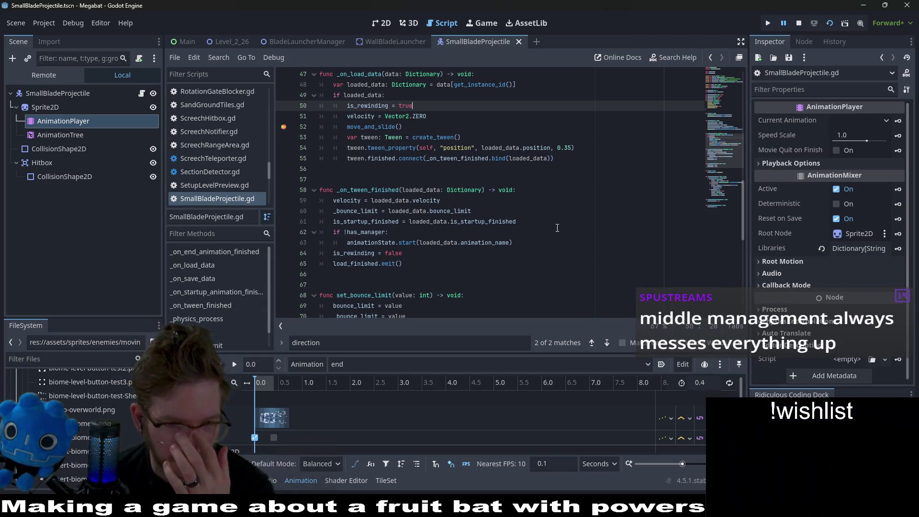
{"action": "scroll", "coordinate": [558, 228], "scroll_direction": "up", "scroll_amount": 2}
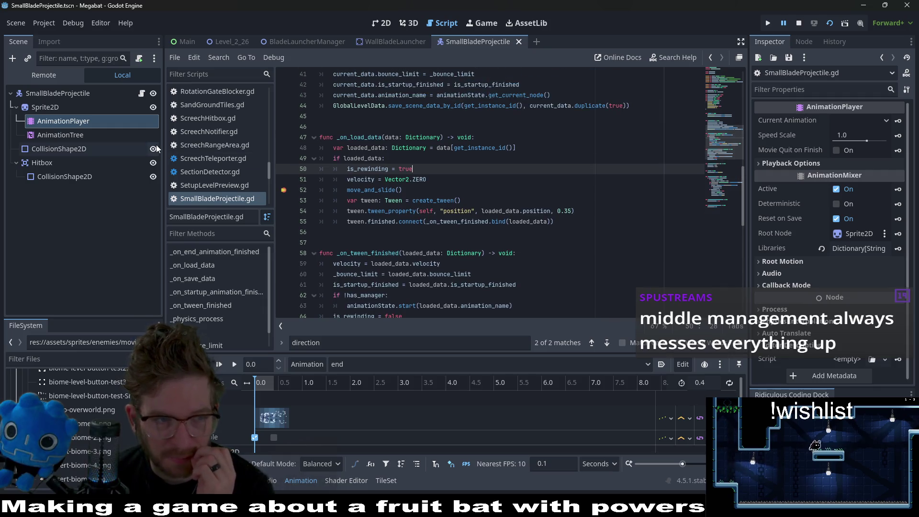
{"action": "left_click", "coordinate": [386, 40]}
{"action": "left_click", "coordinate": [311, 38]}
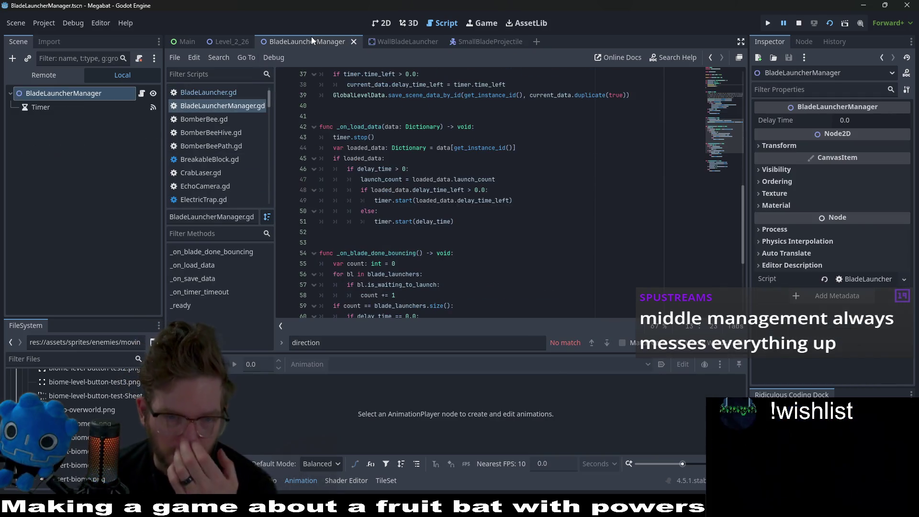
{"action": "scroll", "coordinate": [511, 147], "scroll_direction": "up", "scroll_amount": 7}
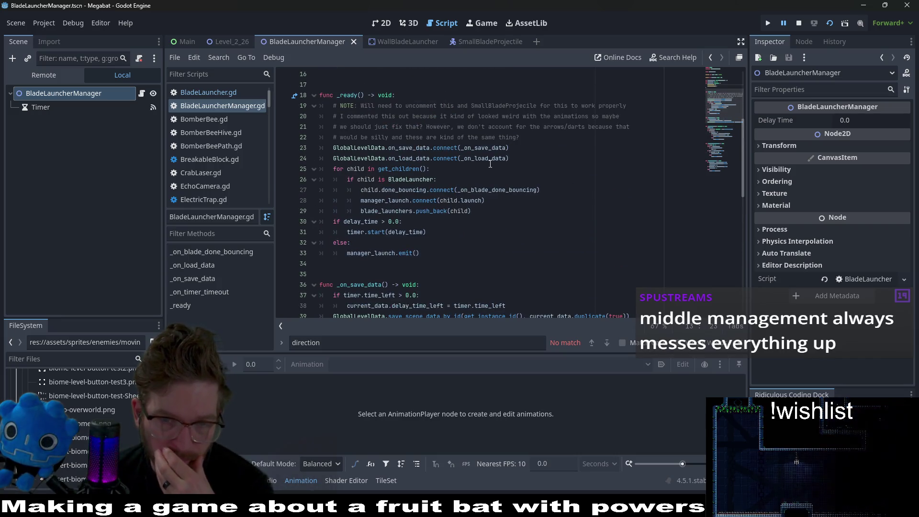
{"action": "left_click", "coordinate": [484, 161]}
{"action": "left_click", "coordinate": [481, 159], "text": "ctrl"}
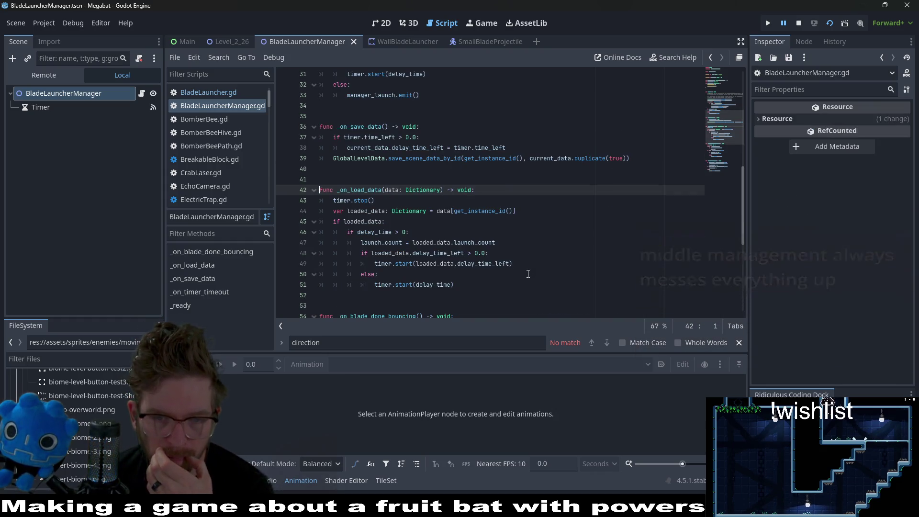
{"action": "double_click", "coordinate": [403, 285]}
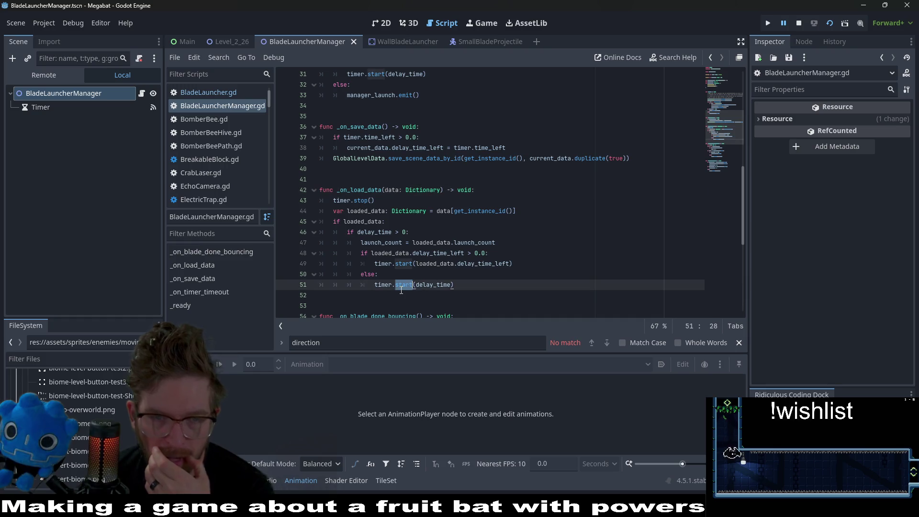
{"action": "scroll", "coordinate": [467, 246], "scroll_direction": "down", "scroll_amount": 2}
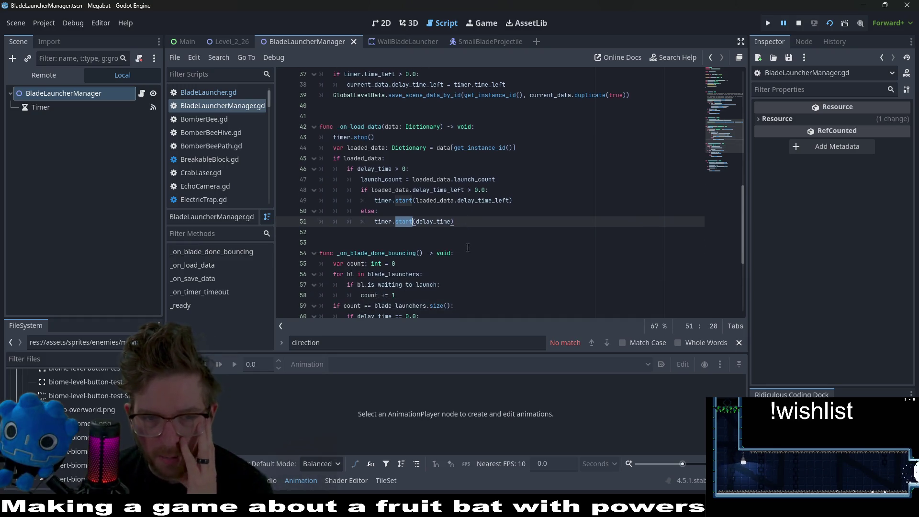
{"action": "left_click", "coordinate": [467, 222]}
{"action": "left_click_drag", "start_coordinate": [466, 222], "coordinate": [285, 182]}
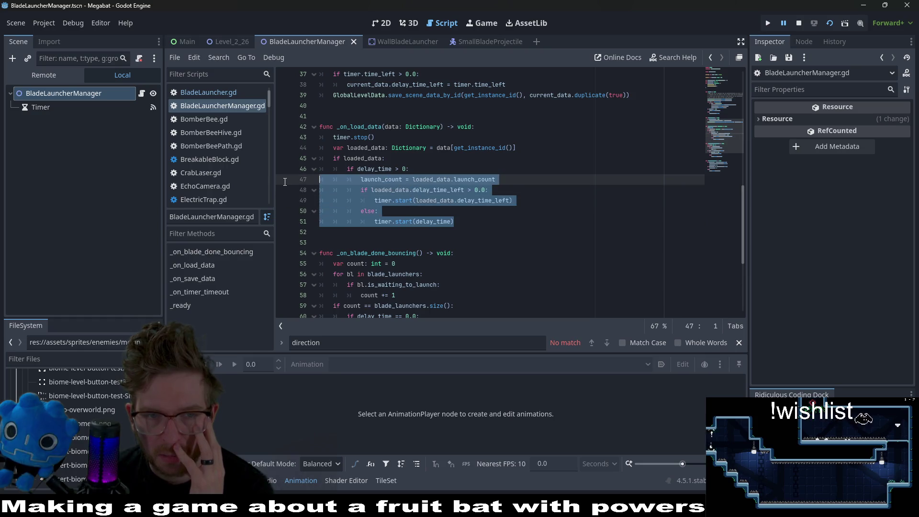
{"action": "scroll", "coordinate": [503, 207], "scroll_direction": "down", "scroll_amount": 1}
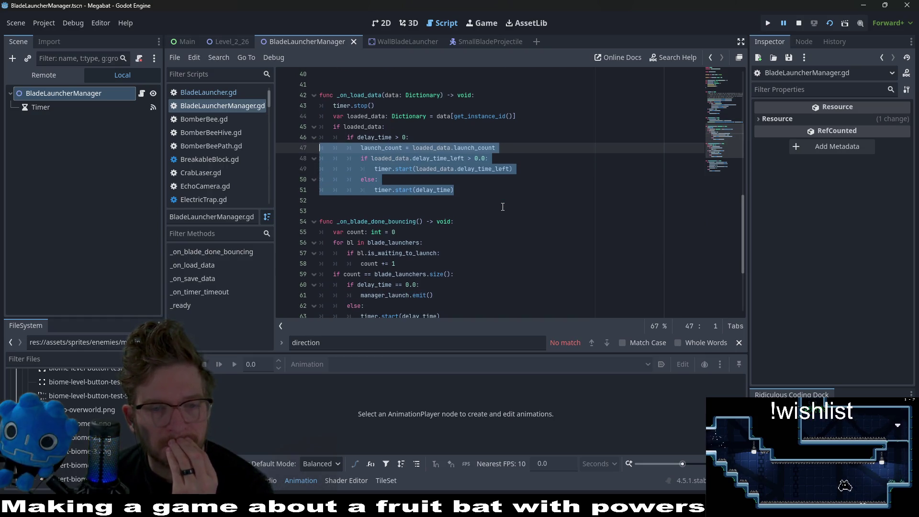
{"action": "scroll", "coordinate": [458, 198], "scroll_direction": "down", "scroll_amount": 2}
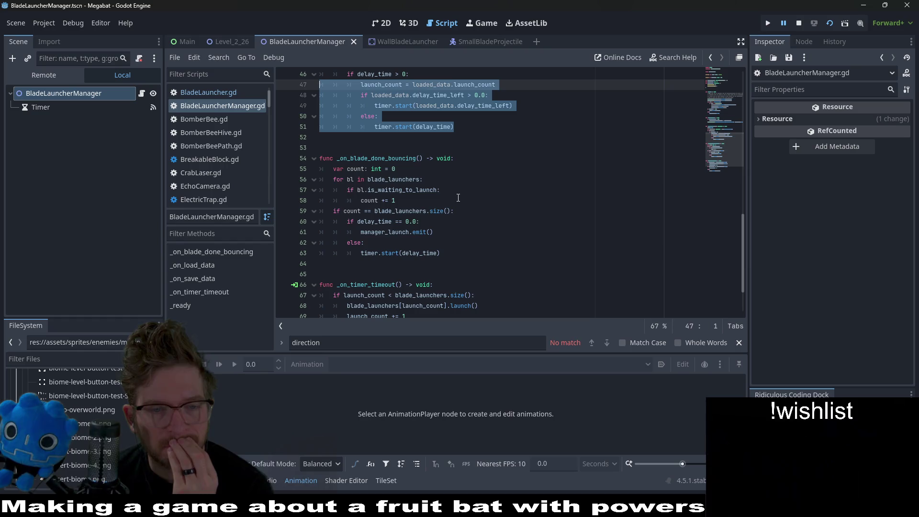
{"action": "scroll", "coordinate": [458, 197], "scroll_direction": "down", "scroll_amount": 2}
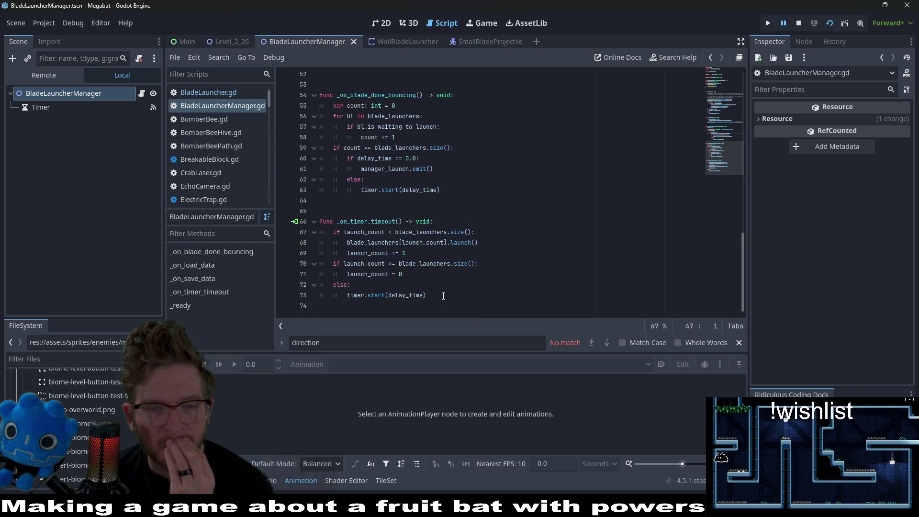
{"action": "mouse_move", "coordinate": [443, 295]}
{"action": "left_mouse_down"}
{"action": "mouse_move", "coordinate": [287, 284]}
{"action": "mouse_move", "coordinate": [278, 235]}
{"action": "left_mouse_up"}
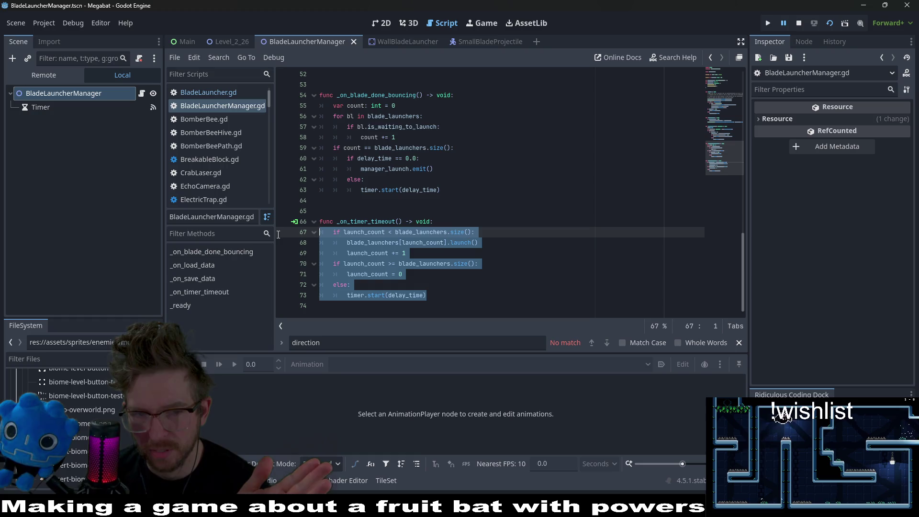
{"action": "scroll", "coordinate": [423, 184], "scroll_direction": "up", "scroll_amount": 3}
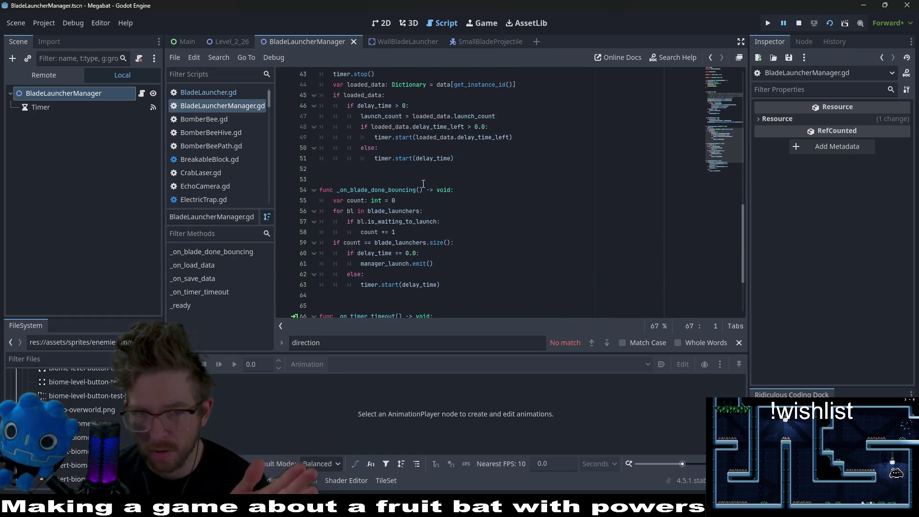
{"action": "scroll", "coordinate": [423, 184], "scroll_direction": "up", "scroll_amount": 2}
{"action": "double_click", "coordinate": [374, 168]}
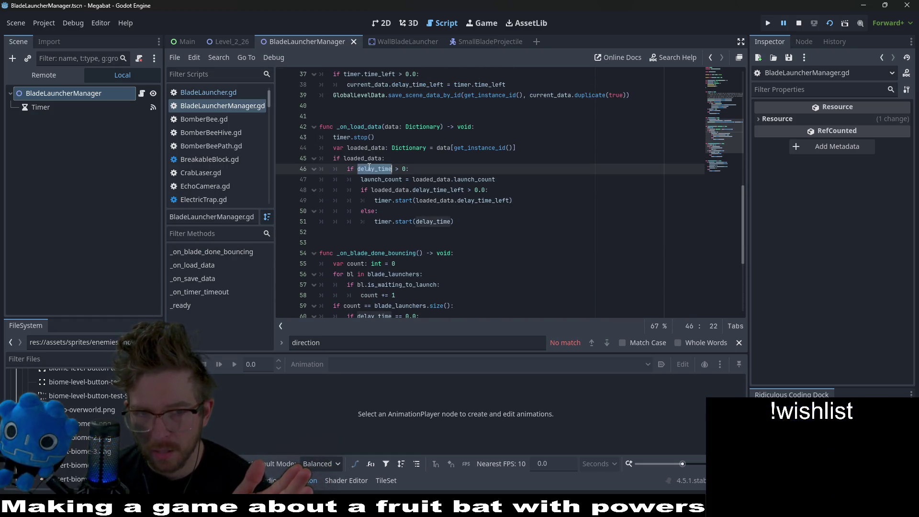
{"action": "double_click", "coordinate": [365, 148]}
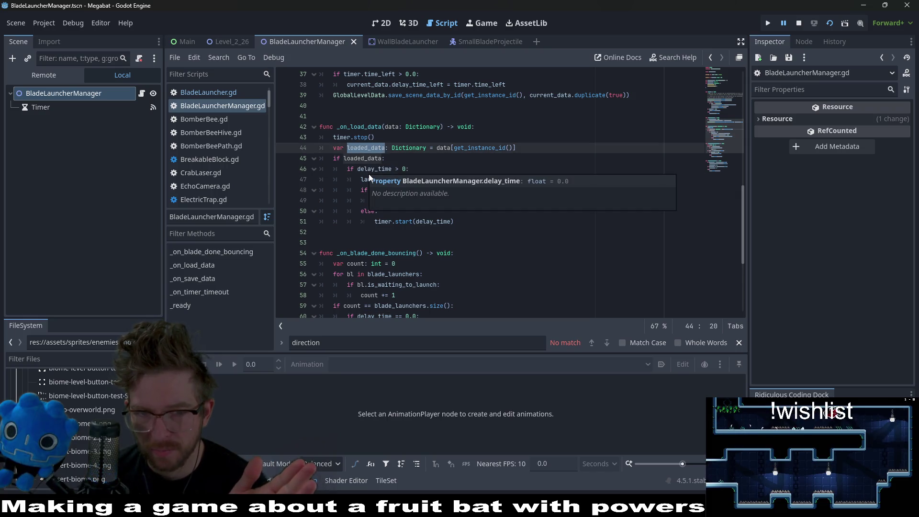
{"action": "left_click", "coordinate": [591, 155]}
{"action": "scroll", "coordinate": [450, 175], "scroll_direction": "up", "scroll_amount": 2}
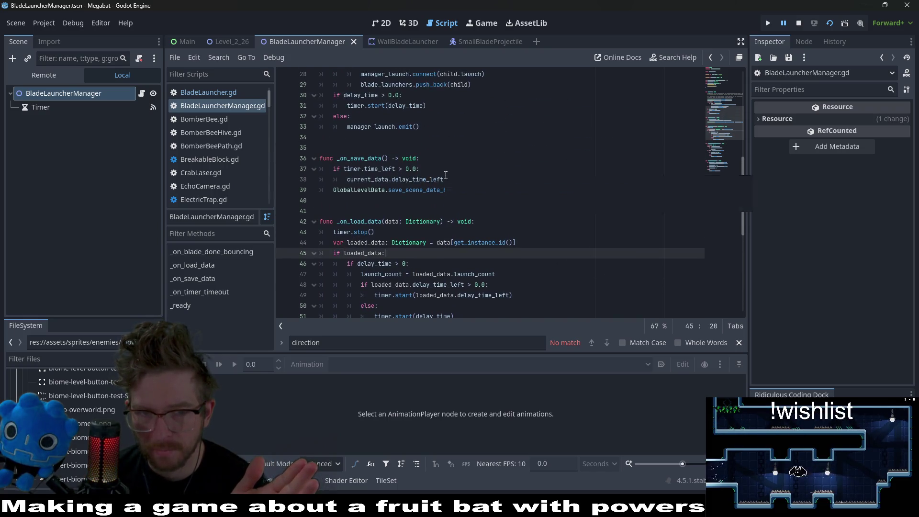
{"action": "scroll", "coordinate": [522, 112], "scroll_direction": "up", "scroll_amount": 6}
{"action": "scroll", "coordinate": [522, 112], "scroll_direction": "up", "scroll_amount": 3}
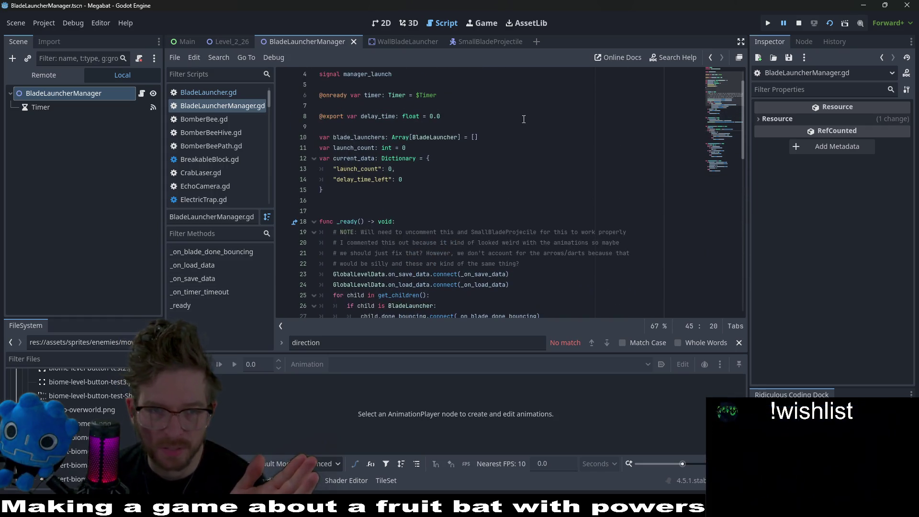
{"action": "left_click", "coordinate": [359, 169]}
{"action": "left_click", "coordinate": [362, 183]}
{"action": "double_click", "coordinate": [363, 181]}
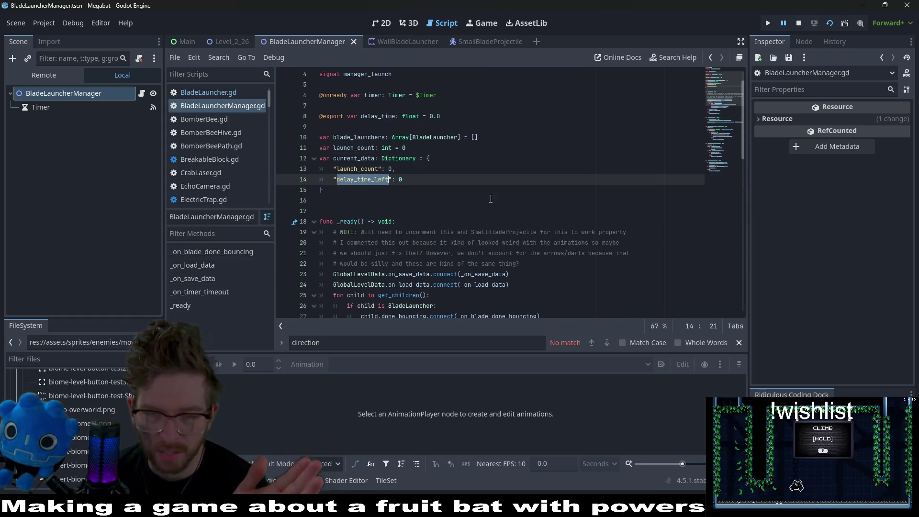
{"action": "scroll", "coordinate": [491, 198], "scroll_direction": "down", "scroll_amount": 1}
{"action": "scroll", "coordinate": [491, 198], "scroll_direction": "down", "scroll_amount": 4}
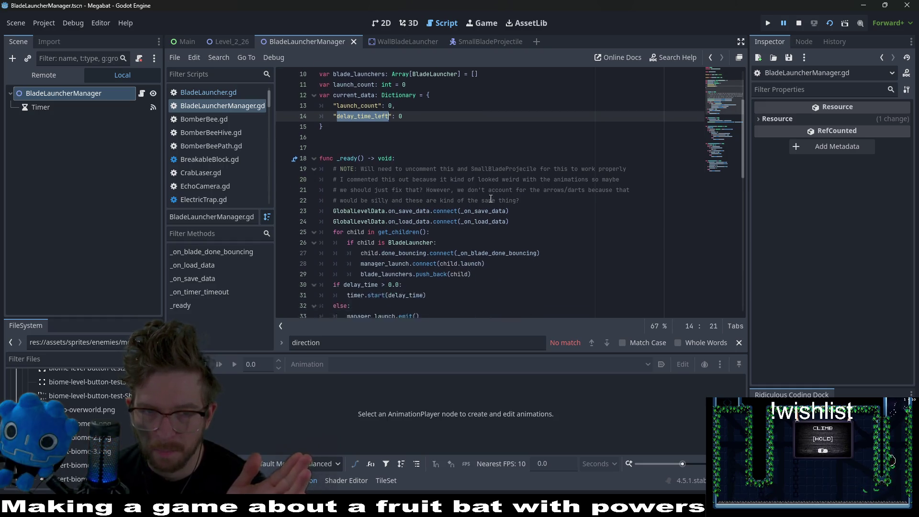
{"action": "scroll", "coordinate": [491, 198], "scroll_direction": "down", "scroll_amount": 4}
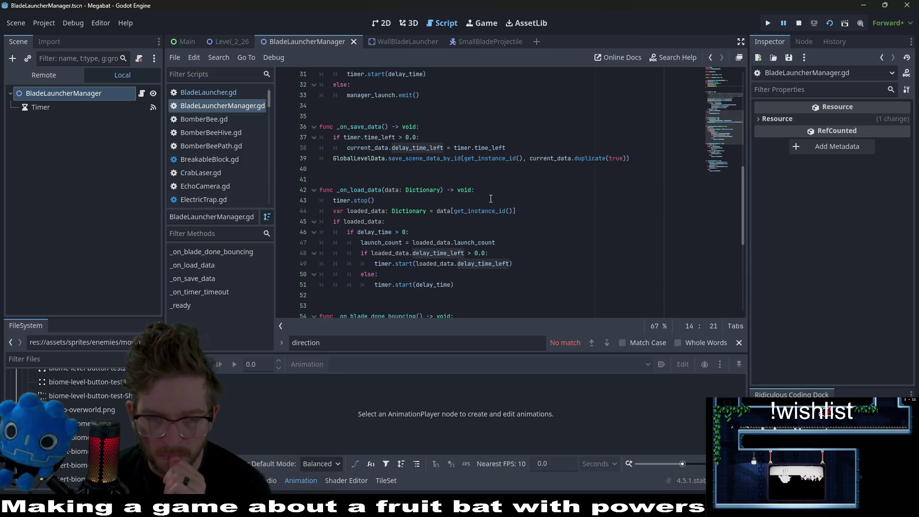
{"action": "left_click", "coordinate": [456, 286]}
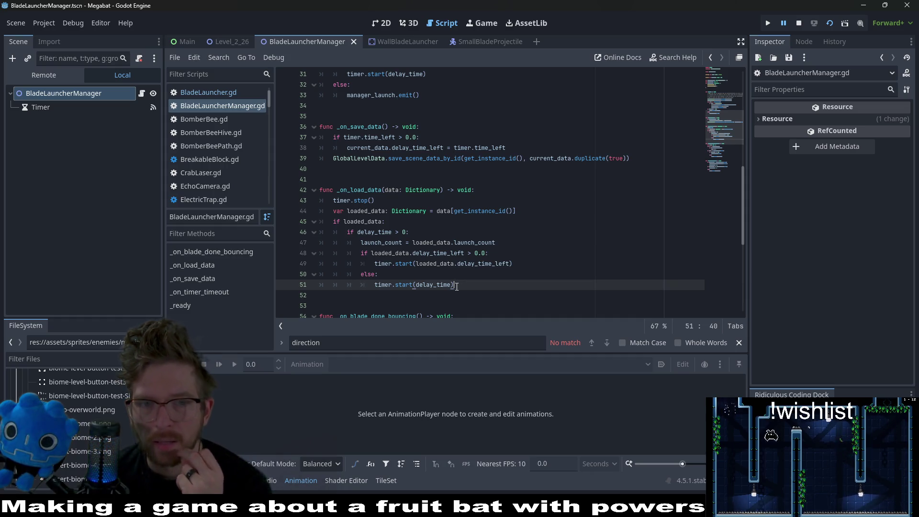
{"action": "scroll", "coordinate": [456, 286], "scroll_direction": "up", "scroll_amount": 4}
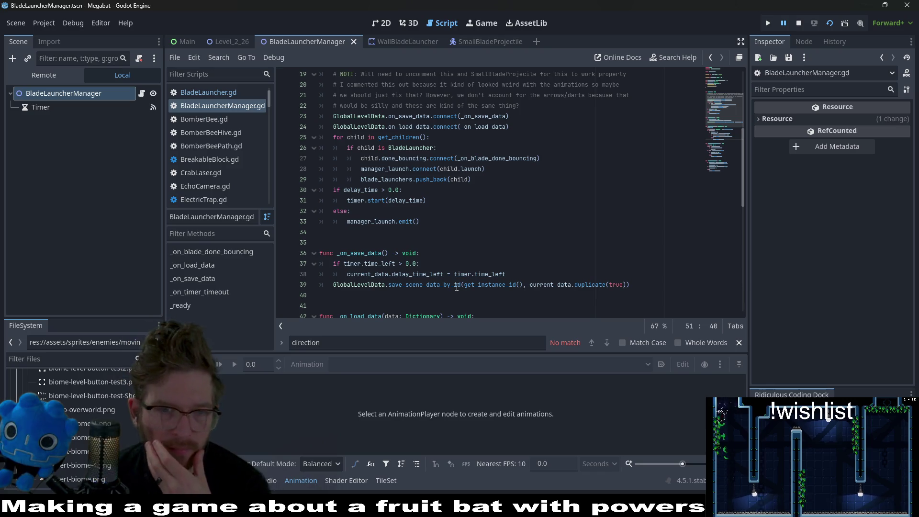
{"action": "scroll", "coordinate": [456, 287], "scroll_direction": "up", "scroll_amount": 3}
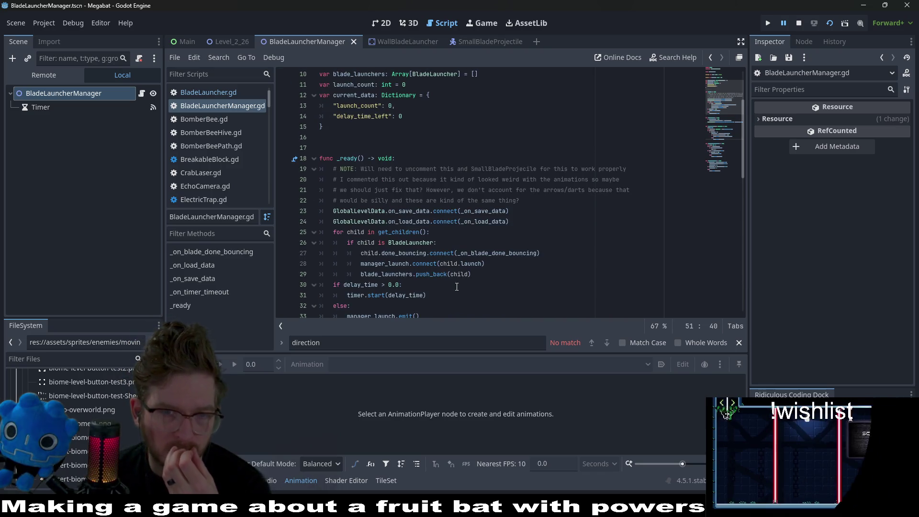
{"action": "scroll", "coordinate": [456, 286], "scroll_direction": "down", "scroll_amount": 9}
Trace the launch_count, delay_time_left and blade_launchers uses in _on_load_data.
{"action": "left_click", "coordinate": [363, 190]}
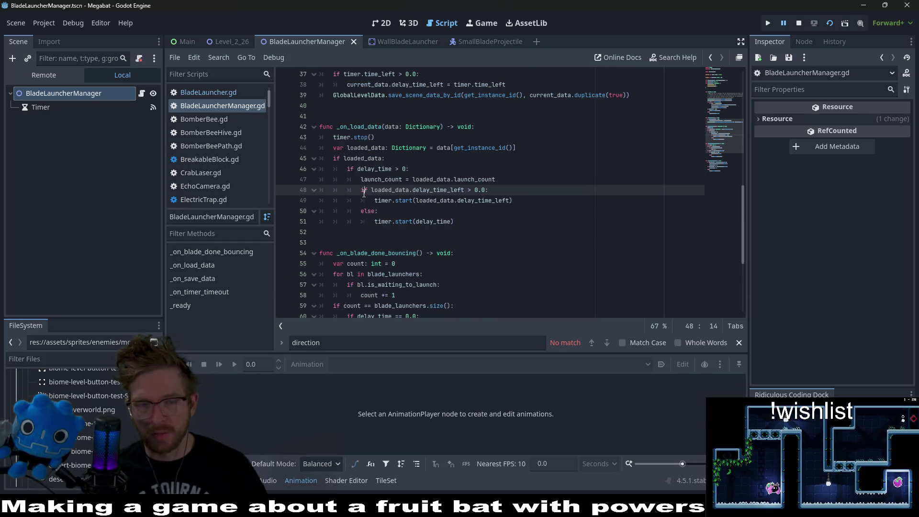
{"action": "scroll", "coordinate": [363, 193], "scroll_direction": "up", "scroll_amount": 9}
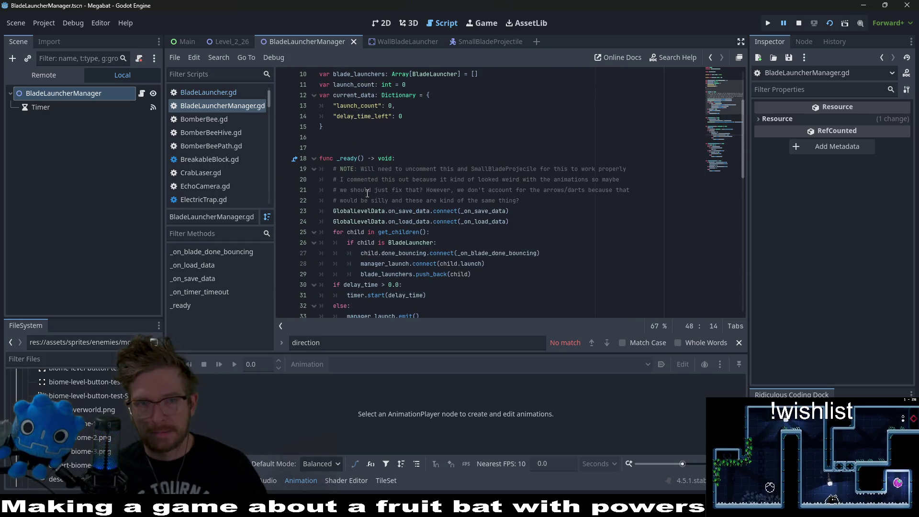
{"action": "double_click", "coordinate": [370, 106]}
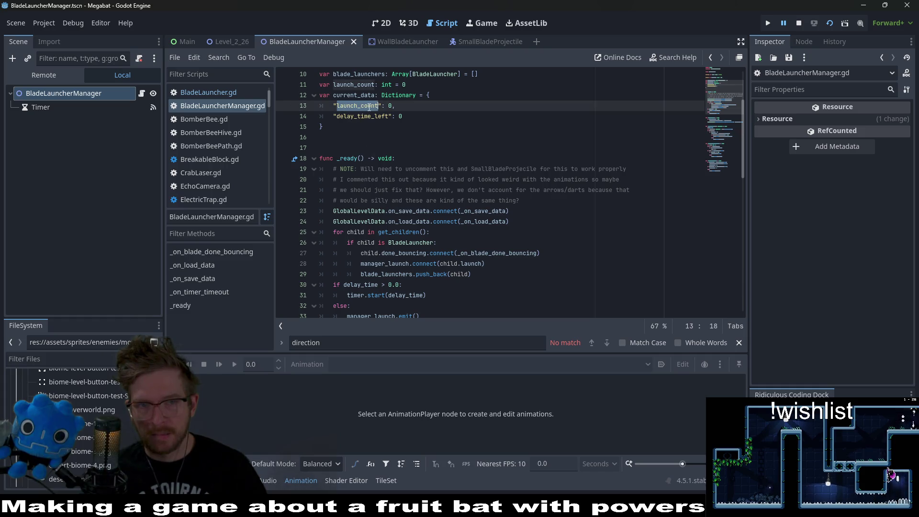
{"action": "double_click", "coordinate": [363, 117]}
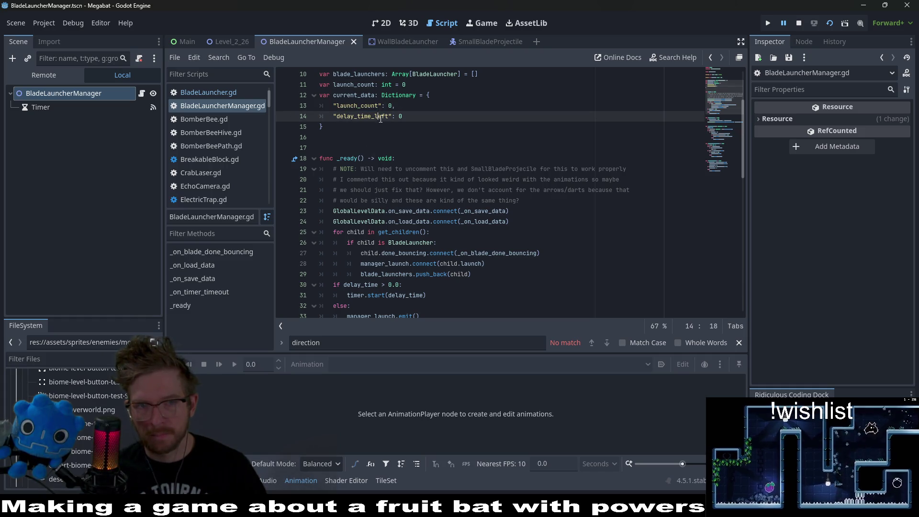
{"action": "scroll", "coordinate": [410, 140], "scroll_direction": "up", "scroll_amount": 1}
{"action": "double_click", "coordinate": [371, 120]}
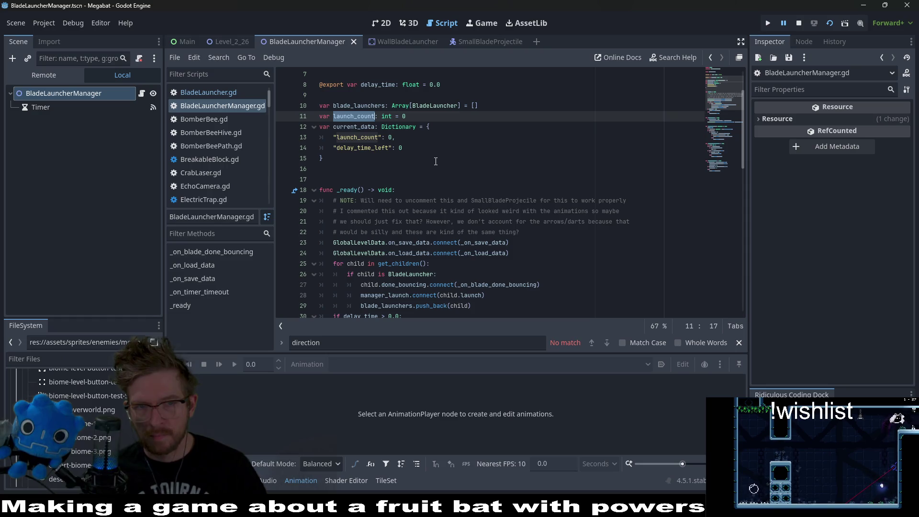
{"action": "scroll", "coordinate": [435, 161], "scroll_direction": "up", "scroll_amount": 2}
{"action": "scroll", "coordinate": [435, 161], "scroll_direction": "down", "scroll_amount": 5}
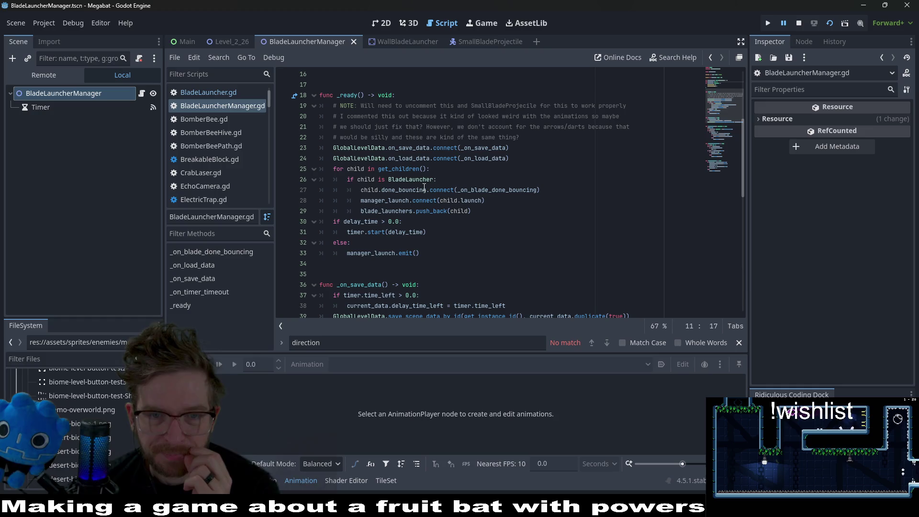
{"action": "double_click", "coordinate": [386, 211]}
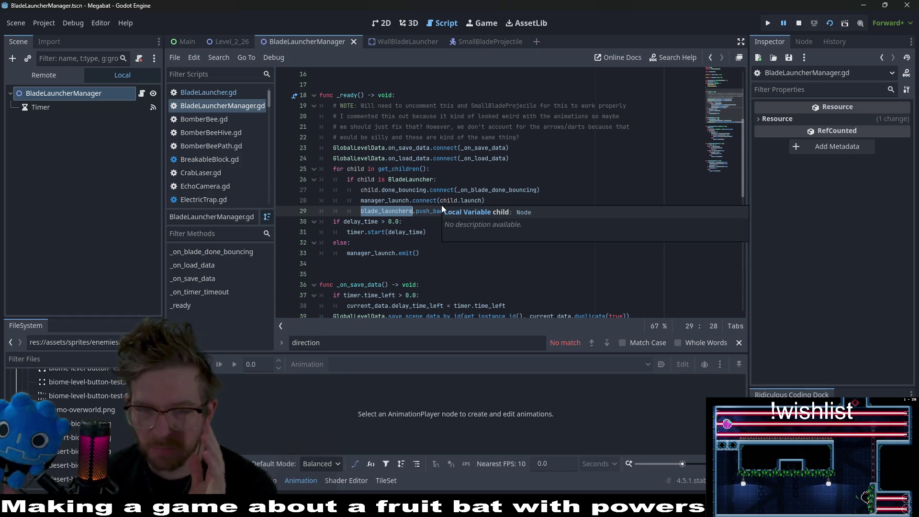
Follow done_bouncing to _on_blade_done_bouncing and inspect its is_waiting_to_launch count loop.
{"action": "left_click", "coordinate": [399, 190]}
{"action": "left_click", "coordinate": [488, 190], "text": "ctrl"}
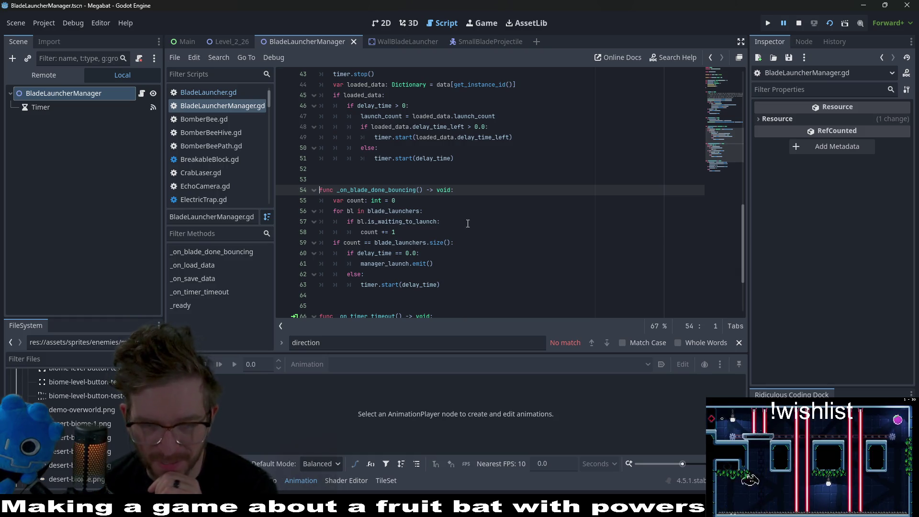
{"action": "double_click", "coordinate": [402, 222]}
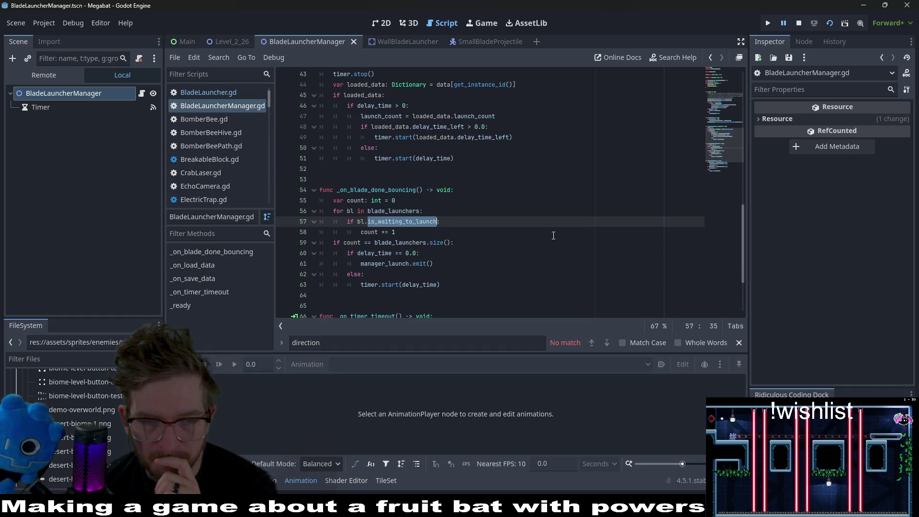
{"action": "double_click", "coordinate": [376, 232]}
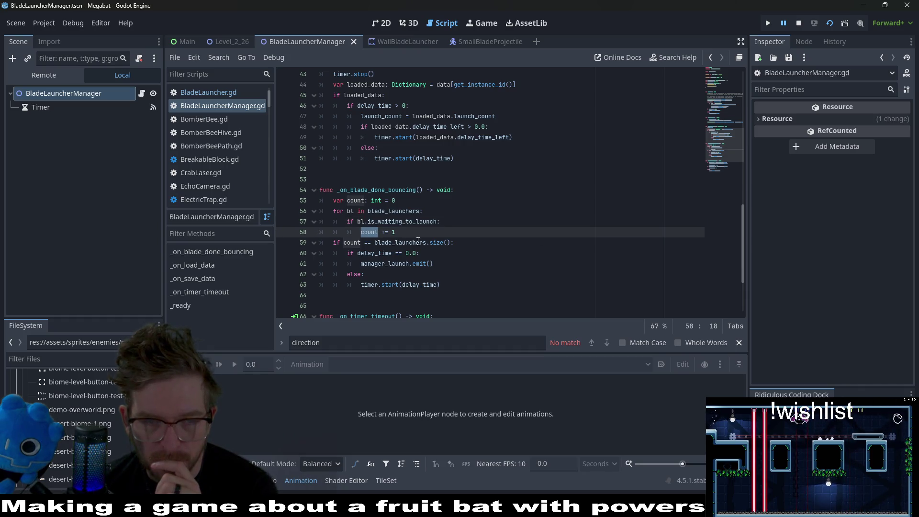
{"action": "left_click", "coordinate": [507, 189]}
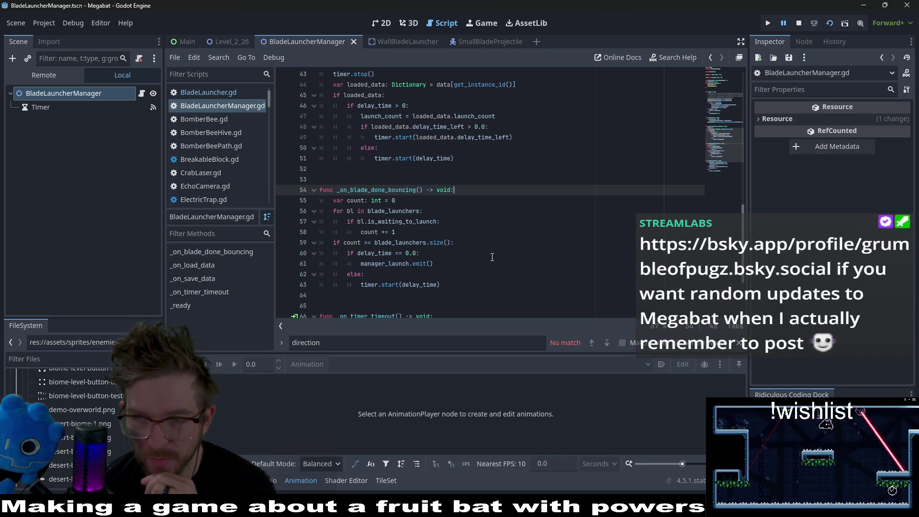
{"action": "scroll", "coordinate": [492, 257], "scroll_direction": "up", "scroll_amount": 4}
{"action": "scroll", "coordinate": [492, 257], "scroll_direction": "down", "scroll_amount": 7}
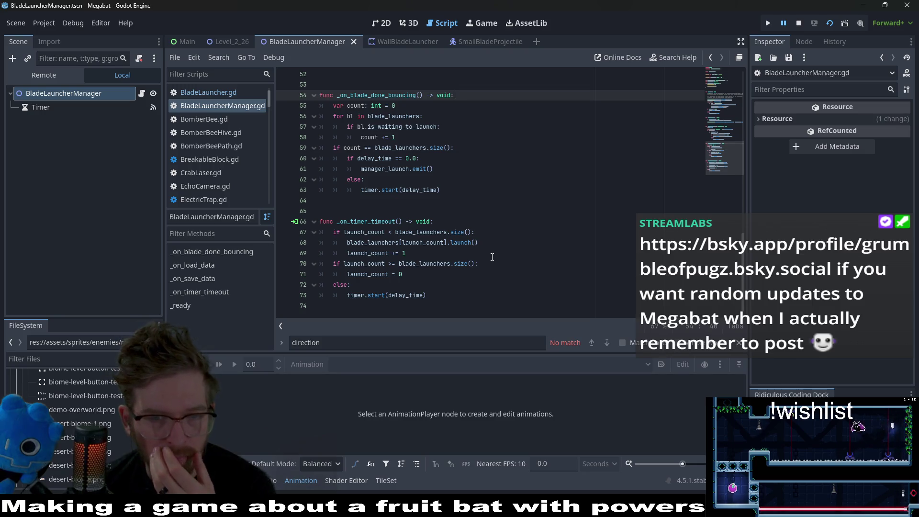
{"action": "scroll", "coordinate": [492, 257], "scroll_direction": "up", "scroll_amount": 13}
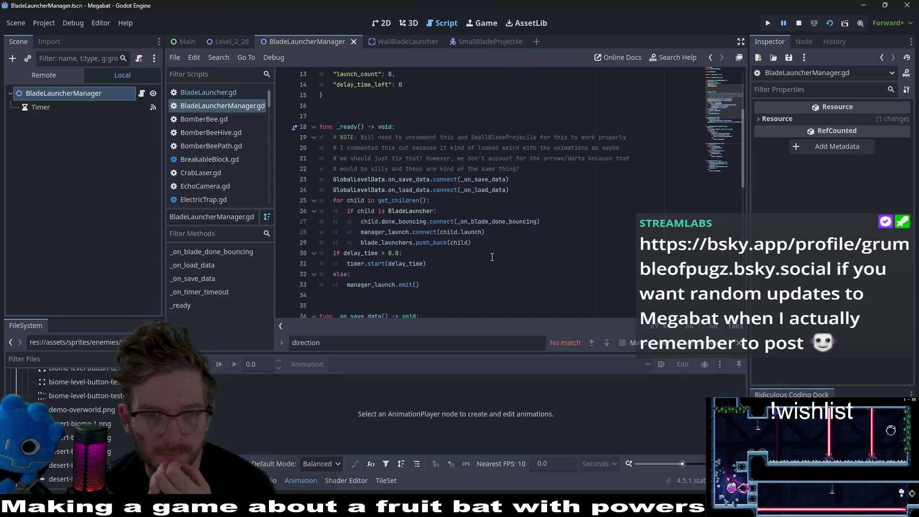
{"action": "scroll", "coordinate": [492, 257], "scroll_direction": "up", "scroll_amount": 2}
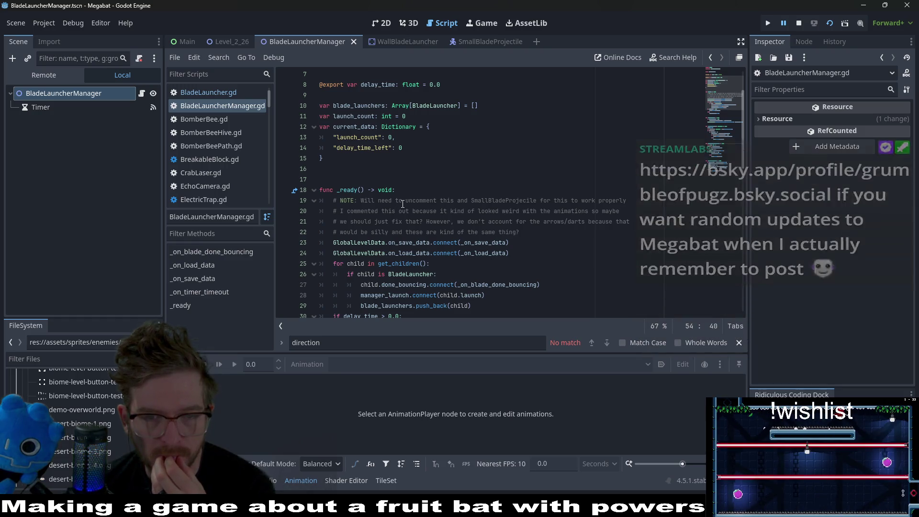
{"action": "scroll", "coordinate": [403, 204], "scroll_direction": "up", "scroll_amount": 2}
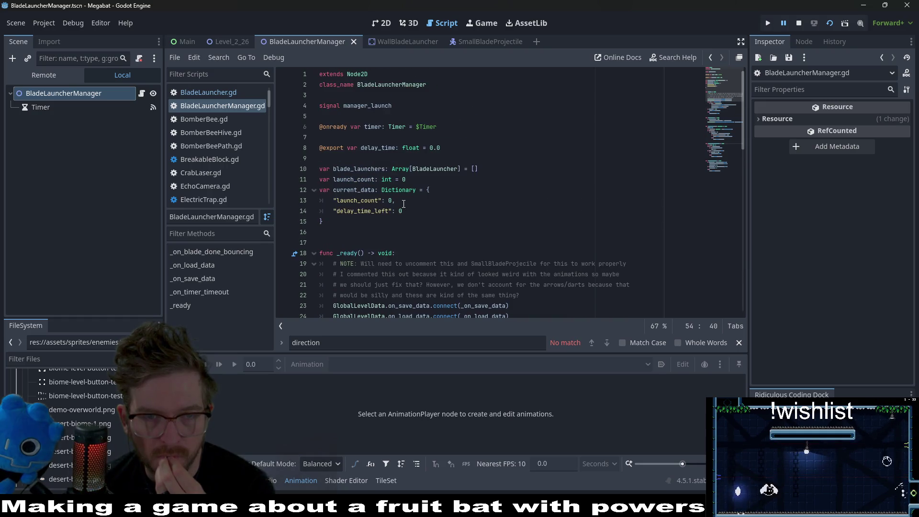
Check the current_data declaration and launch_count uses on lines 69–70 of _on_timer_timeout.
{"action": "left_click", "coordinate": [450, 188]}
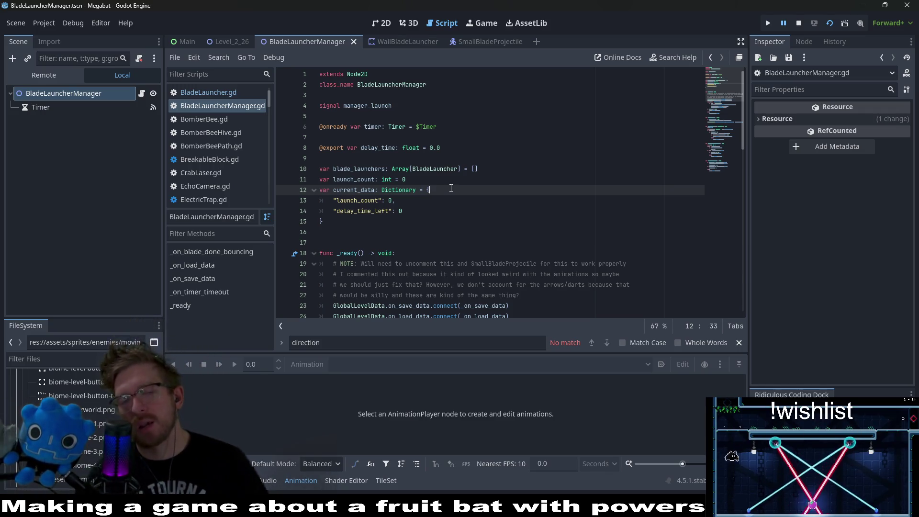
{"action": "scroll", "coordinate": [451, 188], "scroll_direction": "down", "scroll_amount": 6}
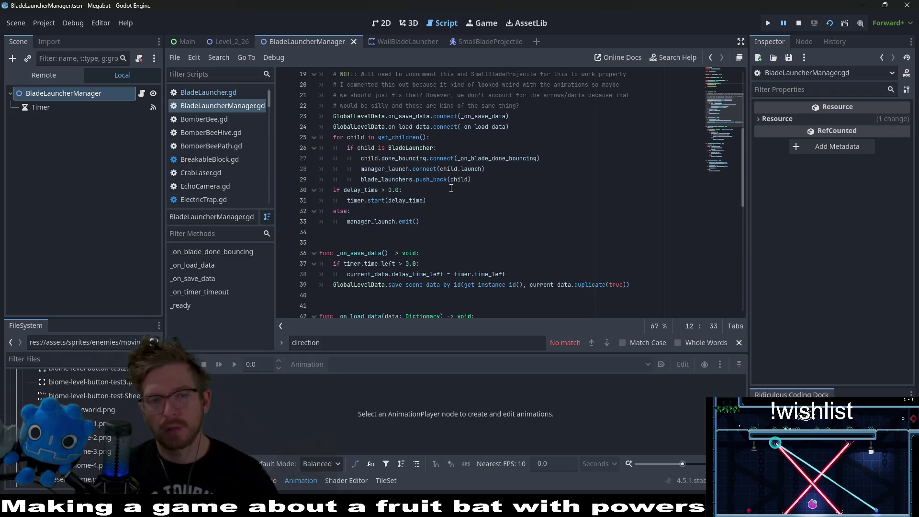
{"action": "scroll", "coordinate": [451, 188], "scroll_direction": "down", "scroll_amount": 11}
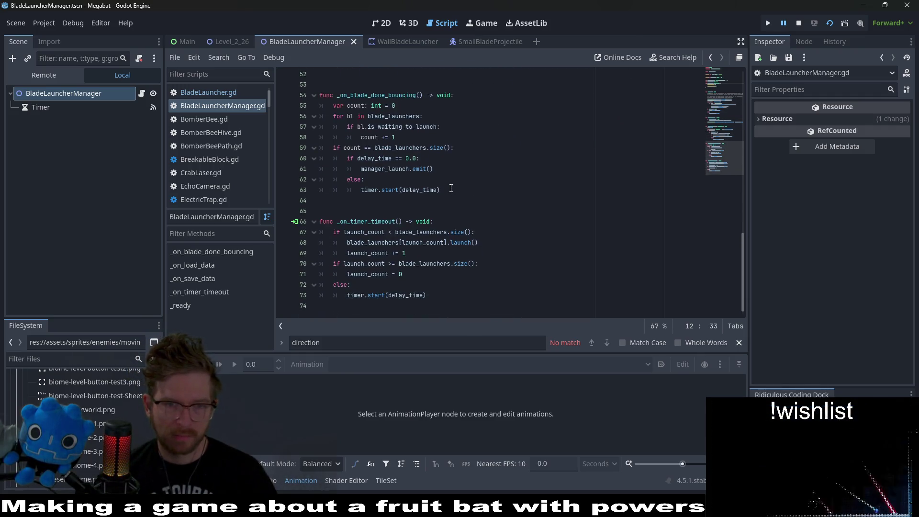
{"action": "double_click", "coordinate": [371, 268]}
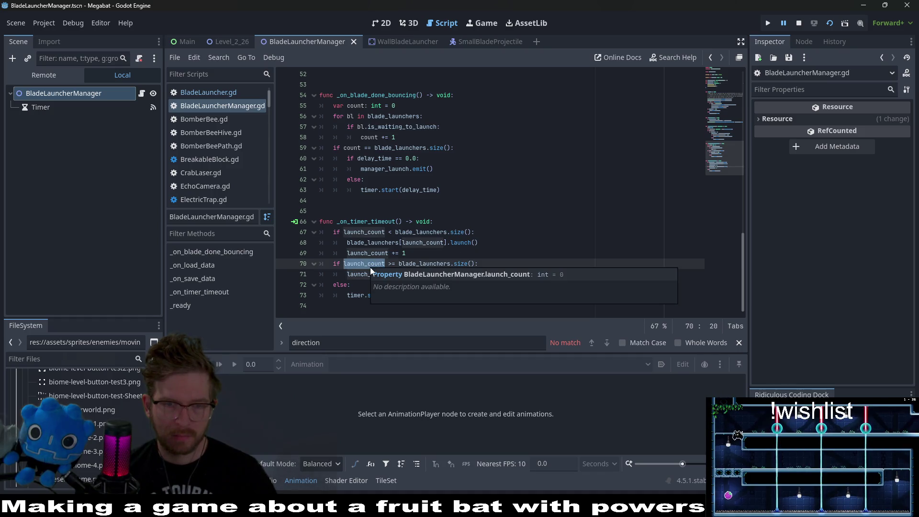
{"action": "left_click", "coordinate": [341, 284]}
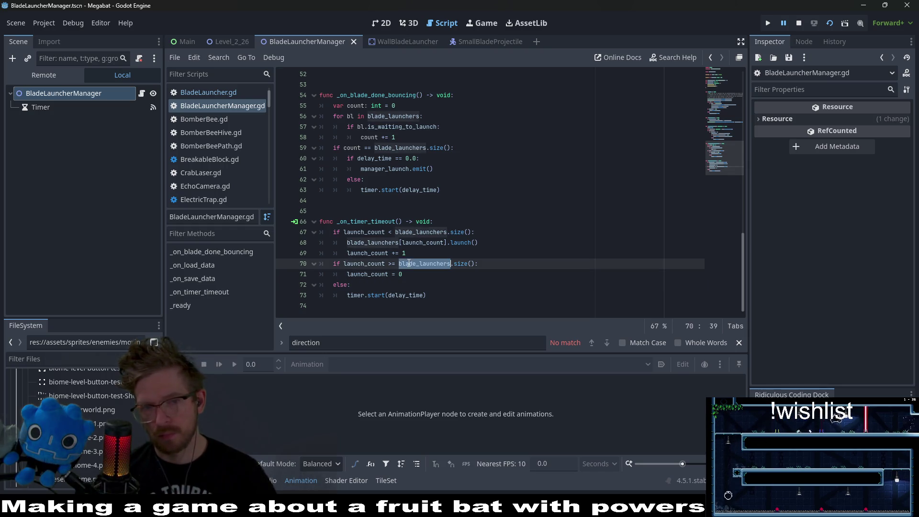
{"action": "double_click", "coordinate": [424, 264]}
{"action": "double_click", "coordinate": [365, 265]}
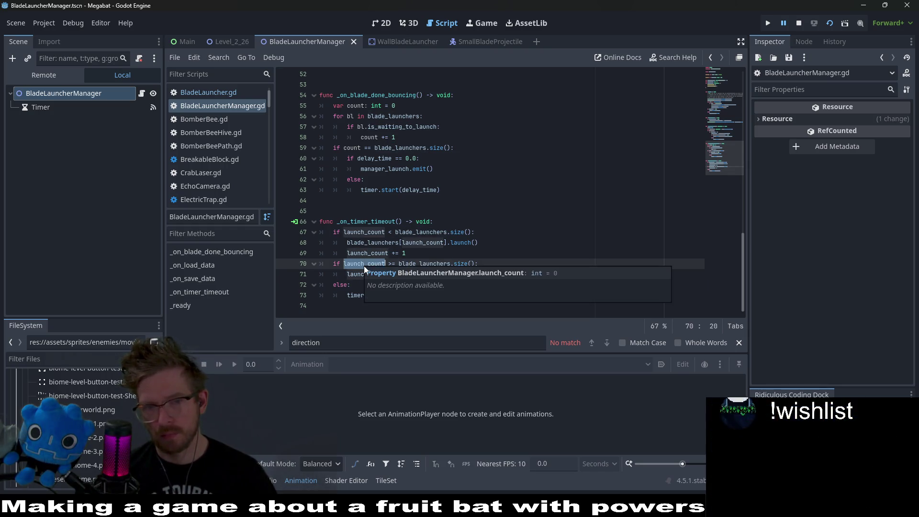
{"action": "double_click", "coordinate": [377, 253]}
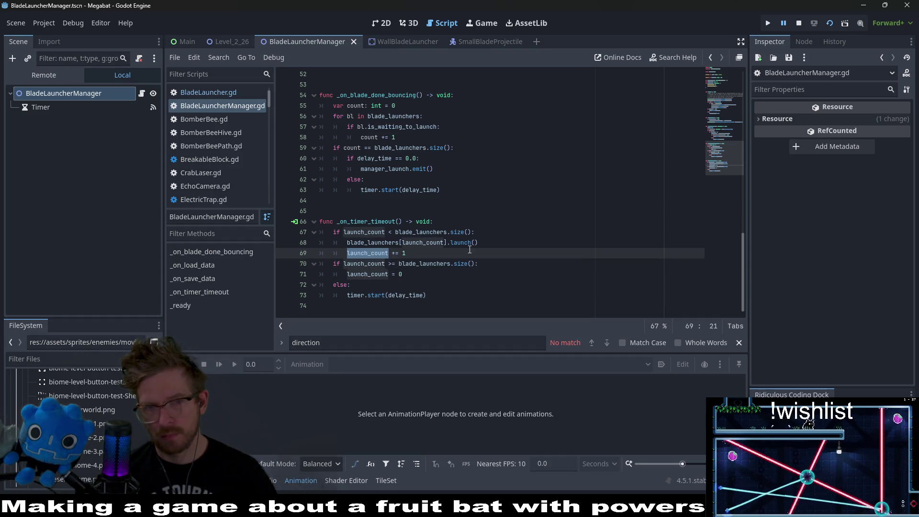
{"action": "scroll", "coordinate": [469, 249], "scroll_direction": "up", "scroll_amount": 3}
{"action": "scroll", "coordinate": [469, 249], "scroll_direction": "up", "scroll_amount": 2}
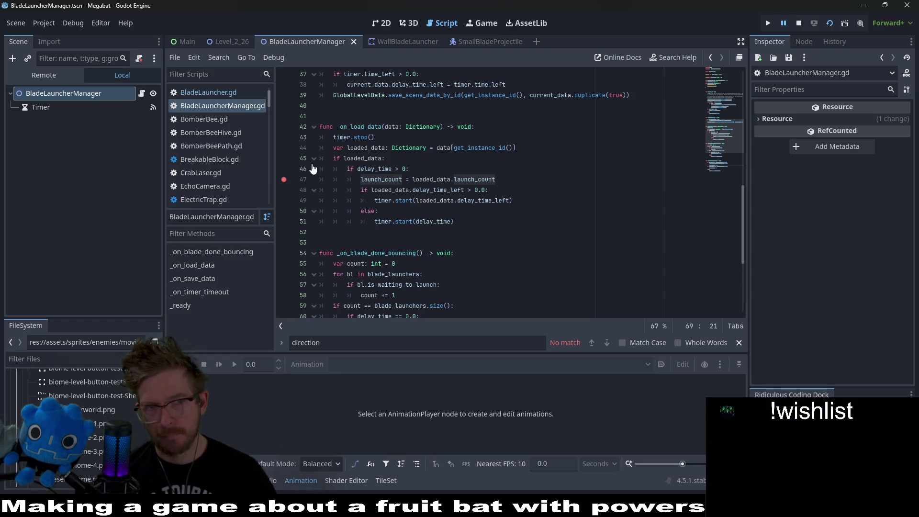
{"action": "left_click", "coordinate": [237, 41]}
{"action": "left_click", "coordinate": [381, 24]}
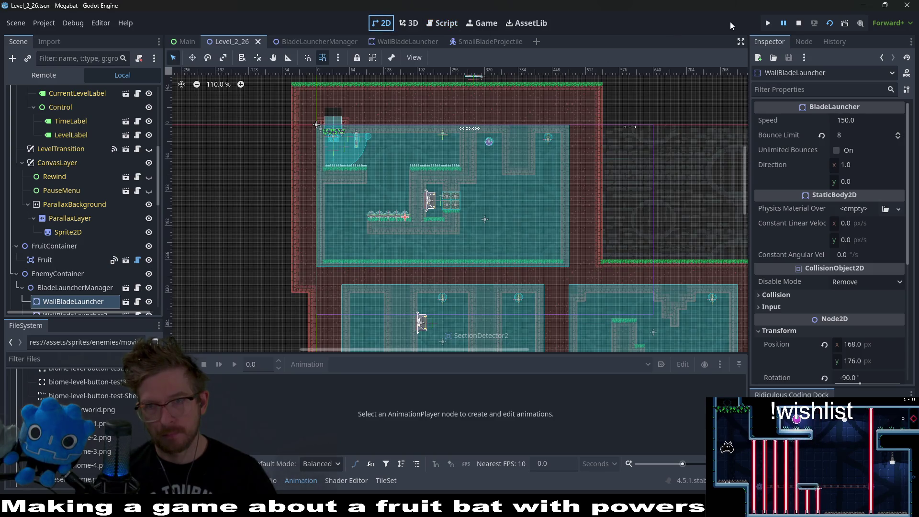
{"action": "left_click", "coordinate": [829, 24]}
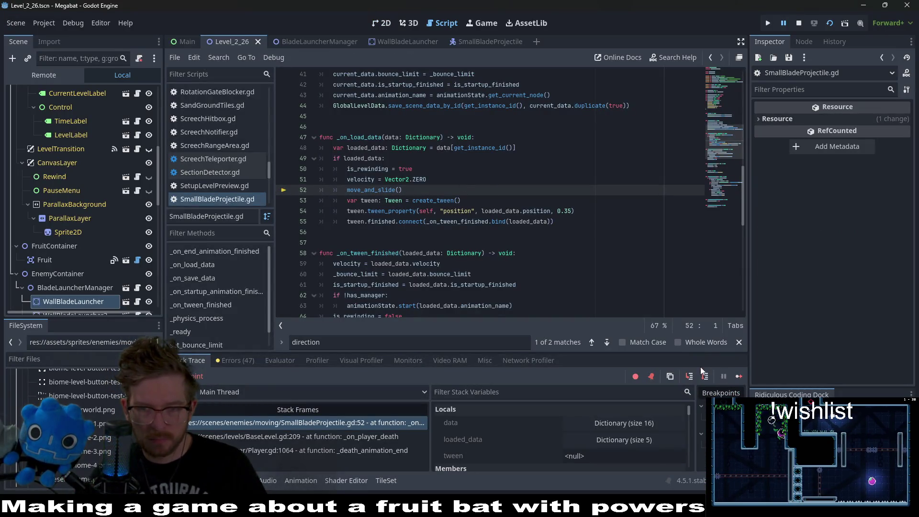
{"action": "left_click", "coordinate": [739, 378]}
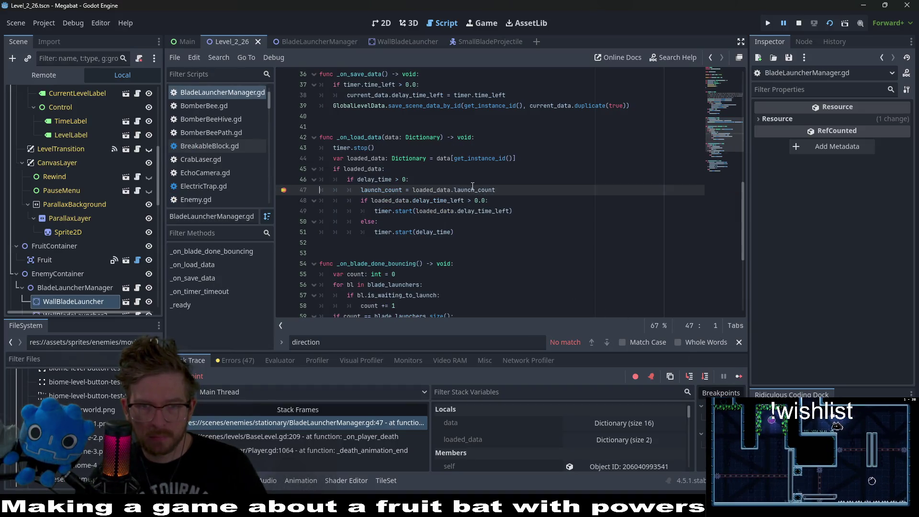
{"action": "mouse_move", "coordinate": [481, 188]}
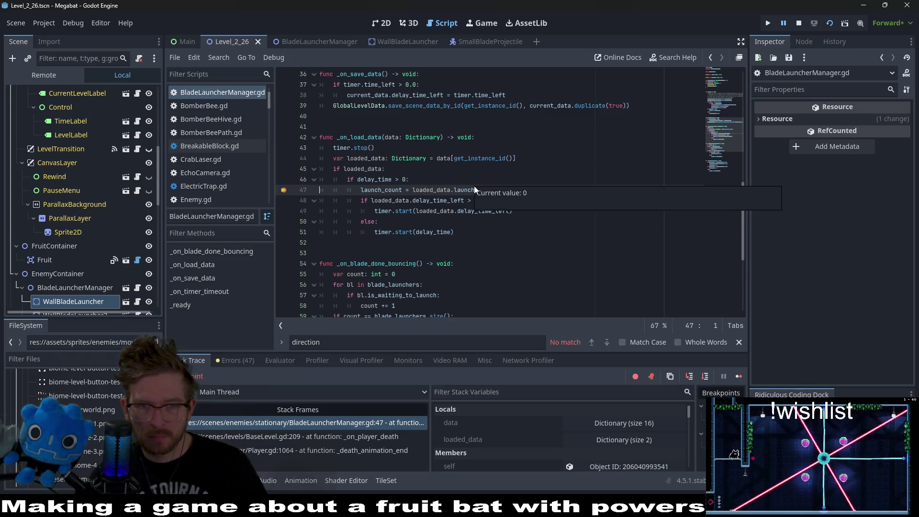
{"action": "left_click", "coordinate": [487, 235]}
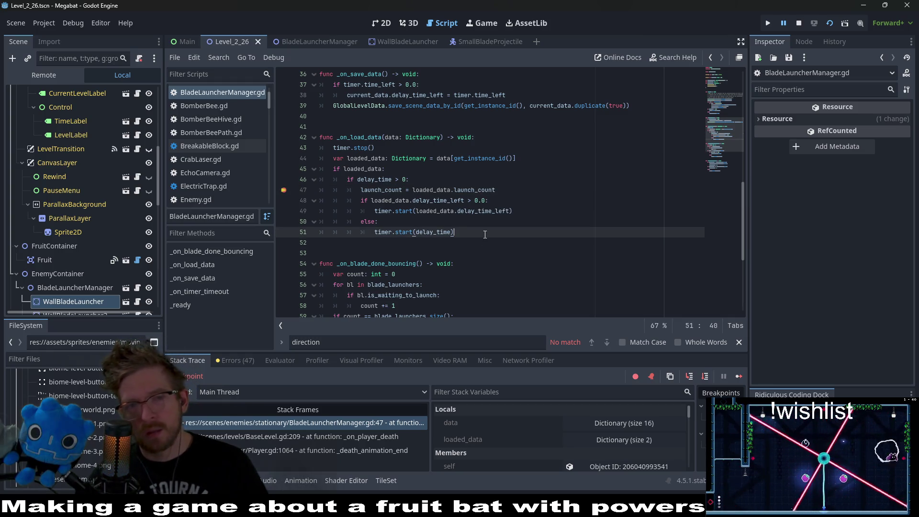
{"action": "mouse_move", "coordinate": [485, 190]}
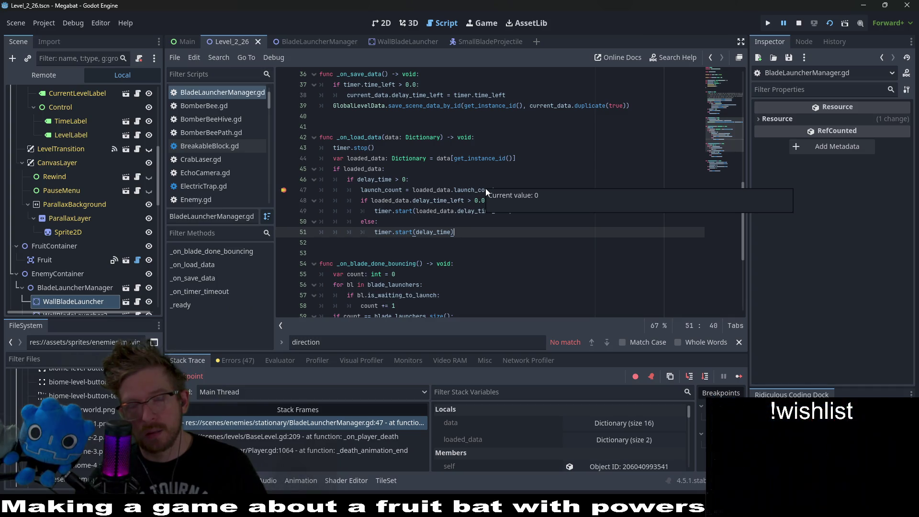
{"action": "double_click", "coordinate": [474, 190]}
{"action": "scroll", "coordinate": [470, 188], "scroll_direction": "up", "scroll_amount": 2}
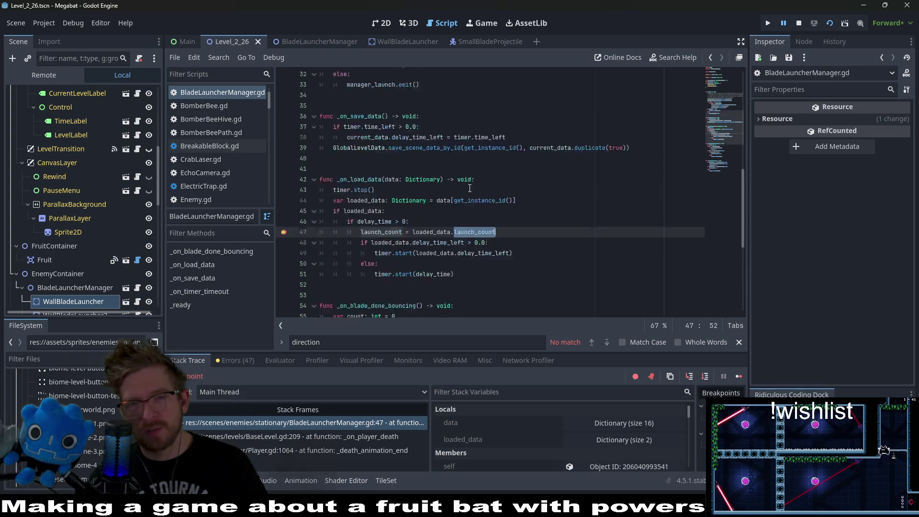
{"action": "scroll", "coordinate": [472, 188], "scroll_direction": "up", "scroll_amount": 4}
{"action": "left_click", "coordinate": [438, 221]}
{"action": "scroll", "coordinate": [442, 218], "scroll_direction": "up", "scroll_amount": 6}
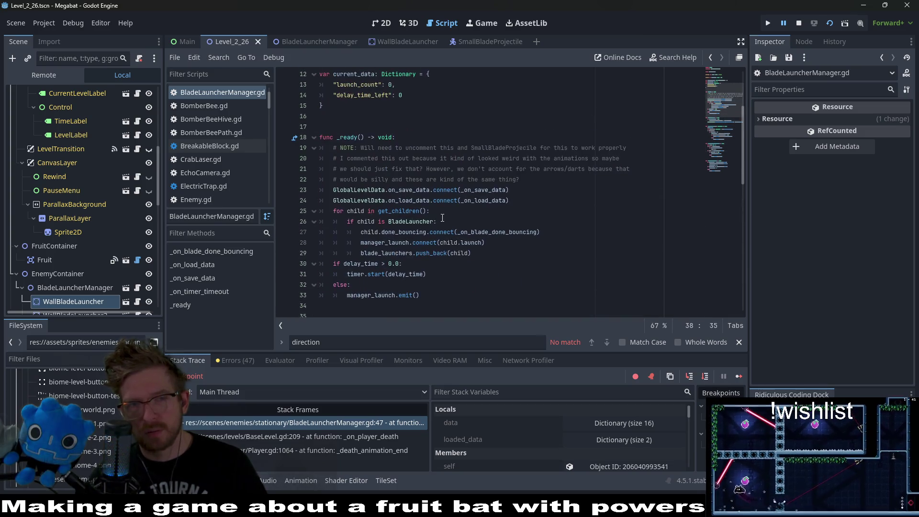
{"action": "double_click", "coordinate": [357, 85]}
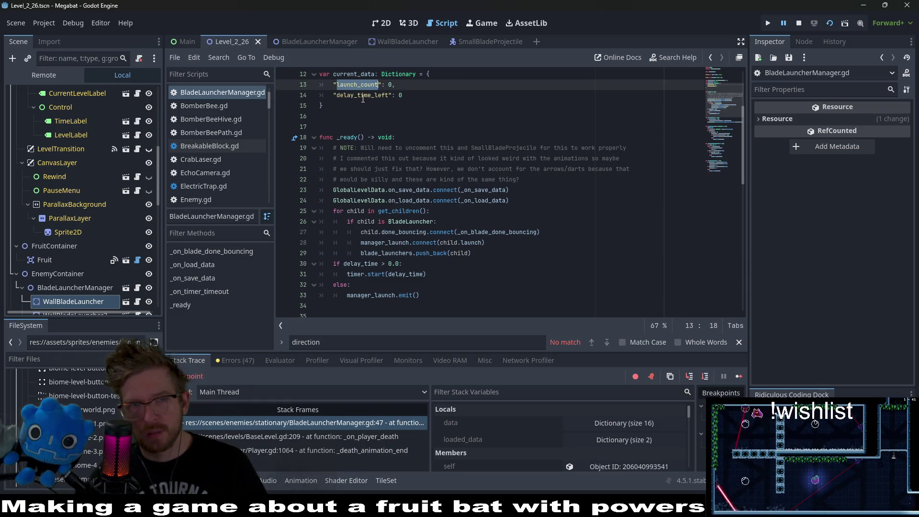
Search the script for launch_count and cycle its 9 matches back to the declaration.
{"action": "key", "text": "ctrl+f"}
{"action": "key", "text": "Return"}
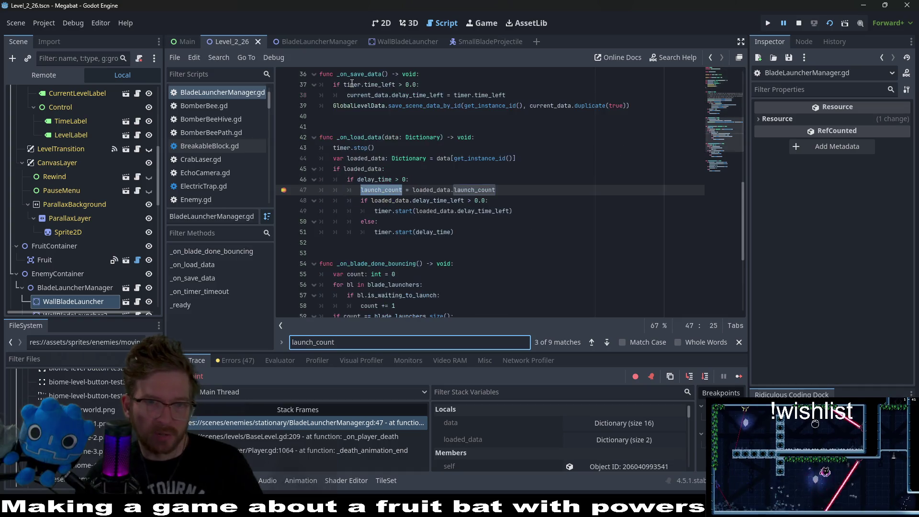
{"action": "key", "text": "Return"}
{"action": "key", "text": "Return"}
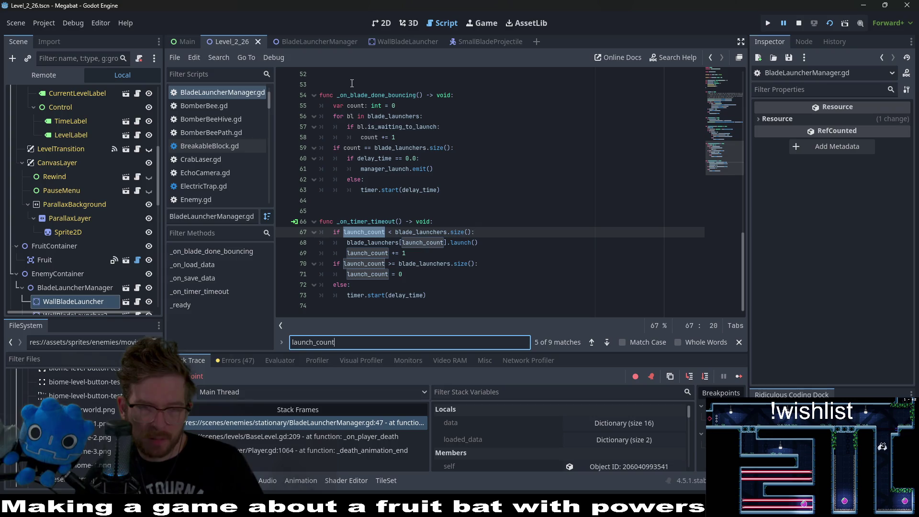
{"action": "key", "text": "Return"}
{"action": "key", "text": "Return"}
{"action": "key", "text": "Return"}
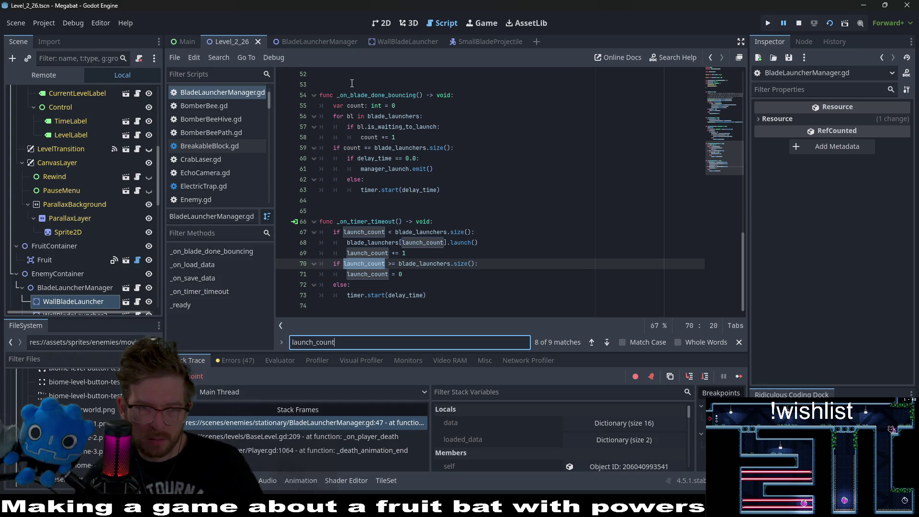
{"action": "key", "text": "Return"}
{"action": "key", "text": "Return"}
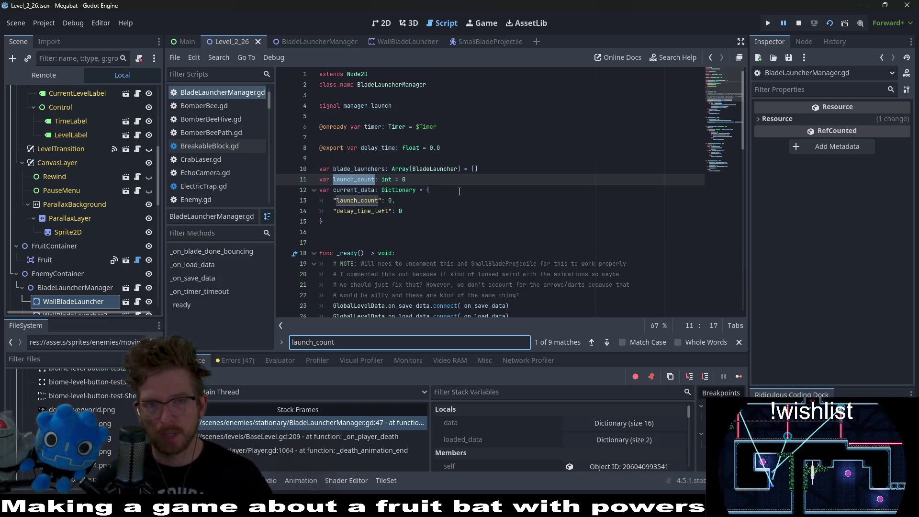
Read the save/load code in the SmallBladeProjectile and WallBladeLauncher scripts.
{"action": "left_click", "coordinate": [477, 47]}
{"action": "scroll", "coordinate": [574, 287], "scroll_direction": "up", "scroll_amount": 5}
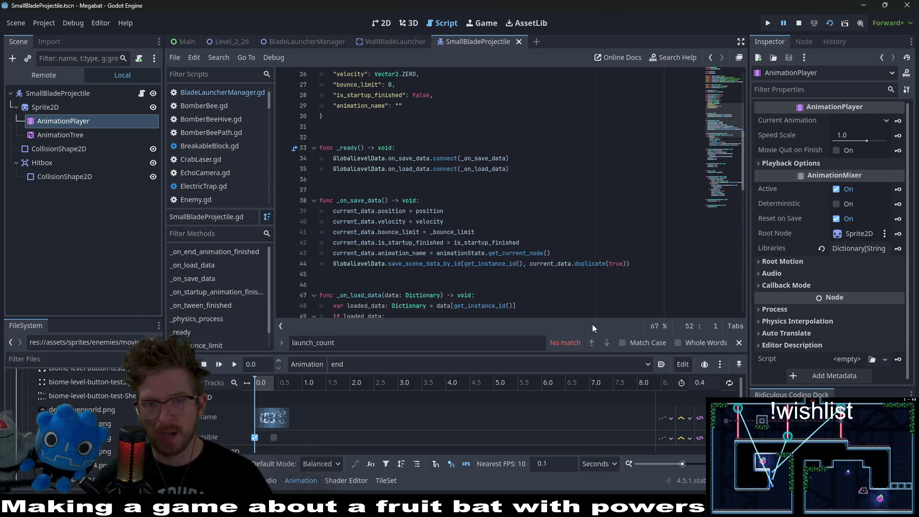
{"action": "left_click", "coordinate": [395, 41]}
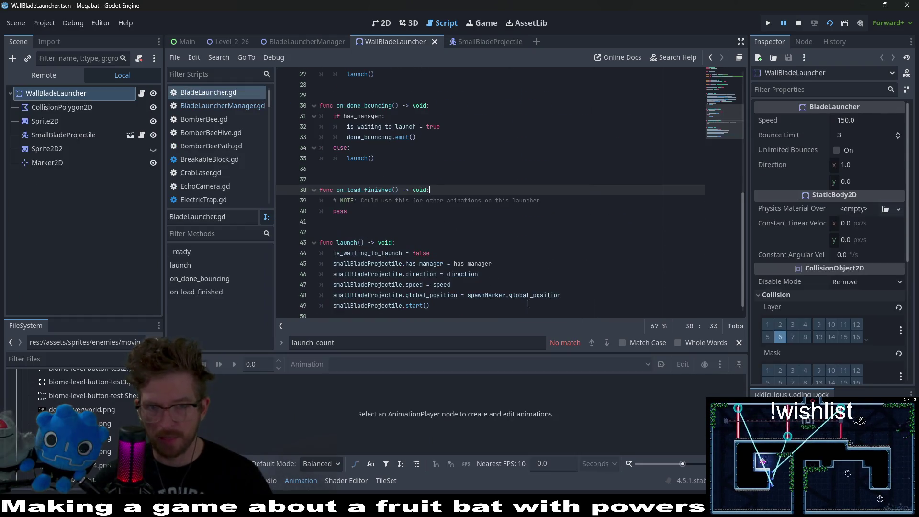
{"action": "scroll", "coordinate": [527, 304], "scroll_direction": "up", "scroll_amount": 5}
{"action": "mouse_move", "coordinate": [443, 188]}
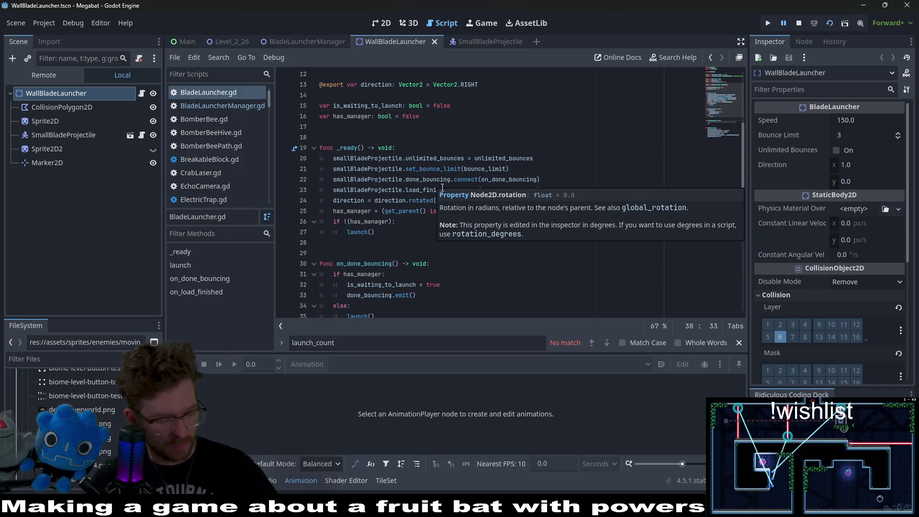
{"action": "scroll", "coordinate": [478, 191], "scroll_direction": "down", "scroll_amount": 4}
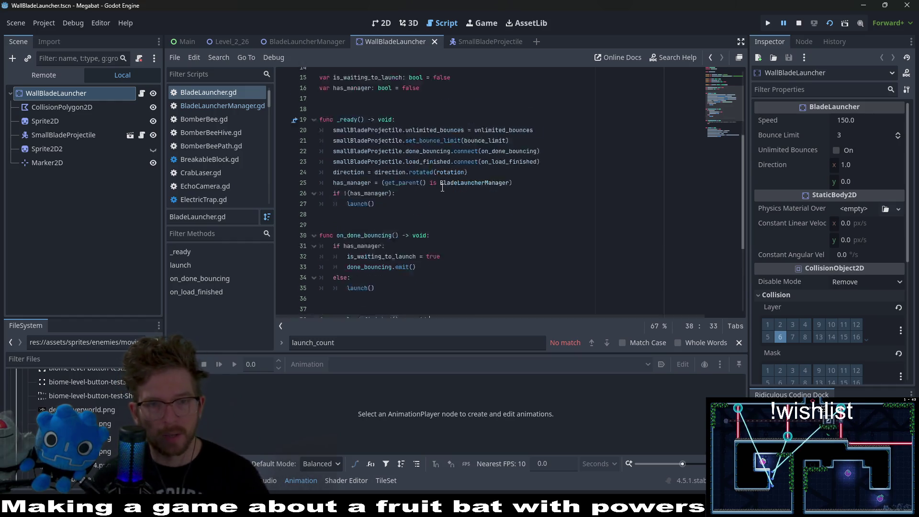
{"action": "left_click", "coordinate": [496, 41]}
{"action": "scroll", "coordinate": [507, 209], "scroll_direction": "down", "scroll_amount": 6}
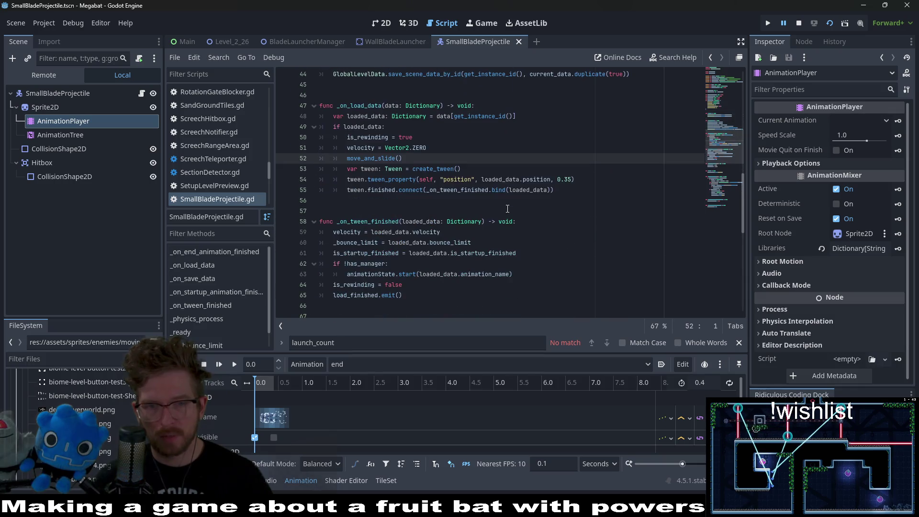
{"action": "scroll", "coordinate": [507, 209], "scroll_direction": "up", "scroll_amount": 8}
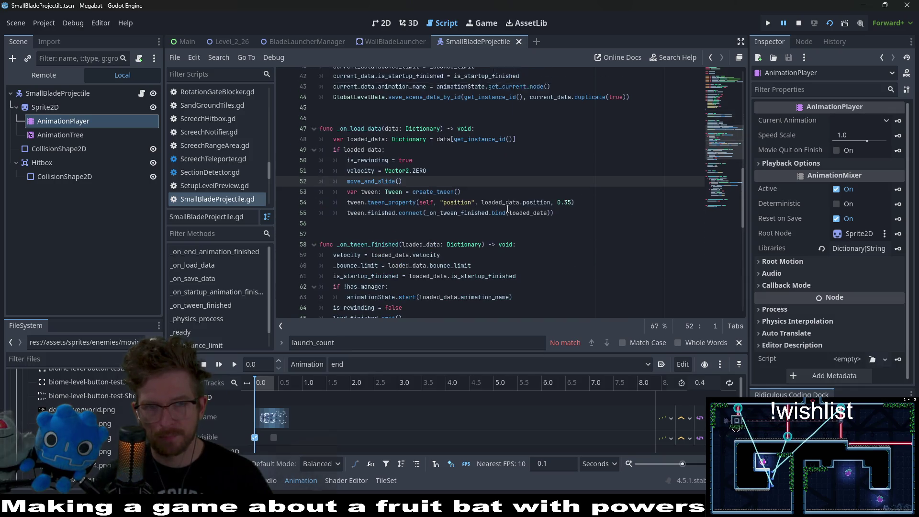
Mark SmallBladeProjectile's _ready signal connections and _on_load_data tween lines, then return to BladeLauncherManager.
{"action": "left_click", "coordinate": [323, 41]}
{"action": "left_click", "coordinate": [482, 42]}
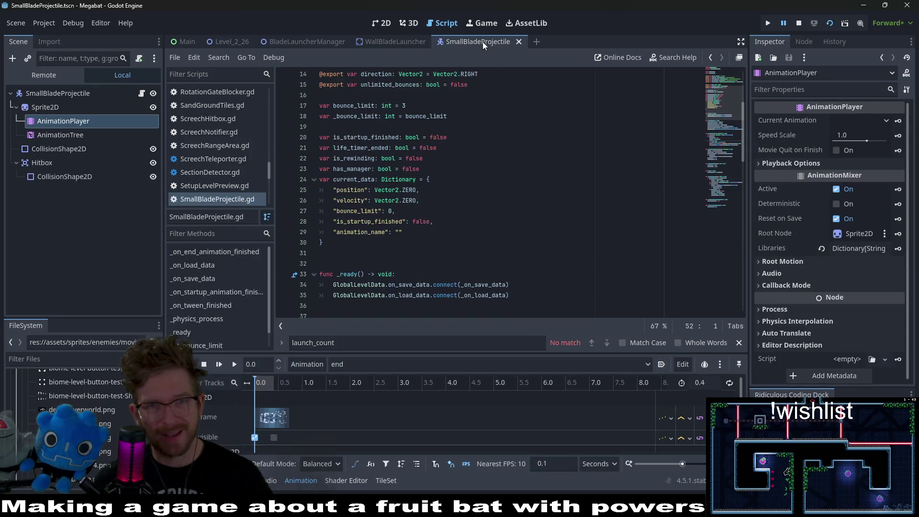
{"action": "scroll", "coordinate": [473, 203], "scroll_direction": "down", "scroll_amount": 3}
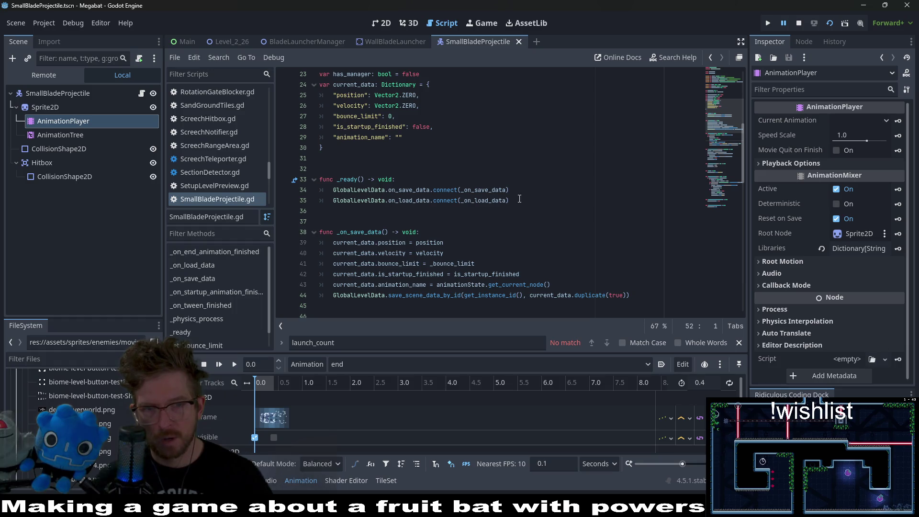
{"action": "left_click_drag", "start_coordinate": [519, 199], "coordinate": [293, 193]}
{"action": "scroll", "coordinate": [452, 214], "scroll_direction": "down", "scroll_amount": 7}
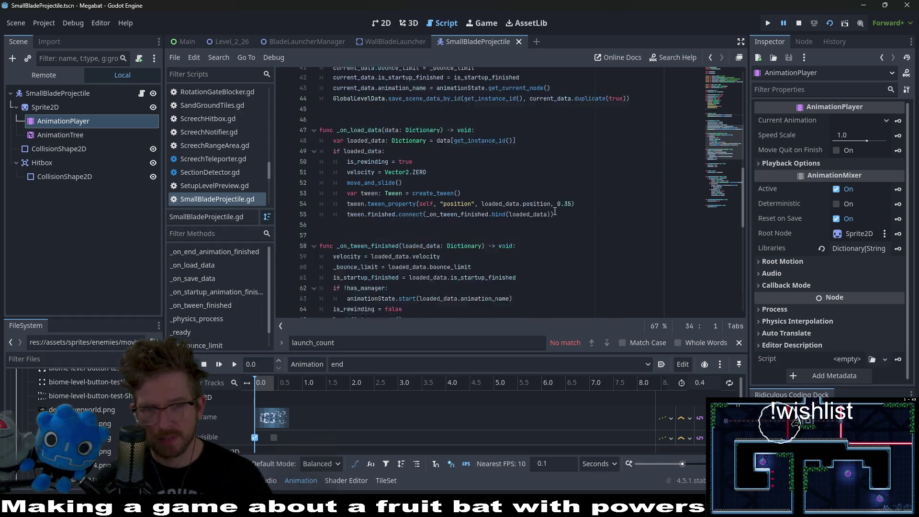
{"action": "left_click_drag", "start_coordinate": [574, 180], "coordinate": [354, 169]}
{"action": "mouse_move", "coordinate": [299, 139]}
{"action": "left_mouse_down"}
{"action": "mouse_move", "coordinate": [302, 117]}
{"action": "mouse_move", "coordinate": [581, 185]}
{"action": "left_mouse_up"}
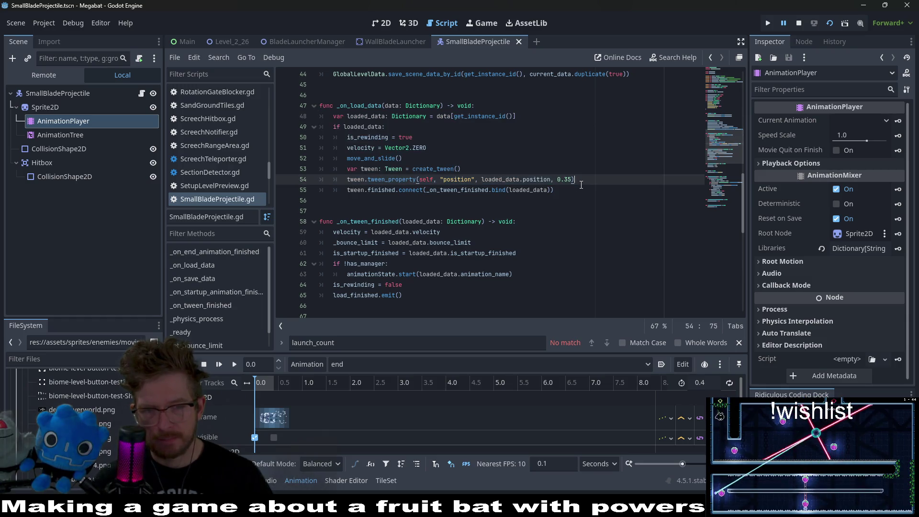
{"action": "left_click", "coordinate": [305, 41]}
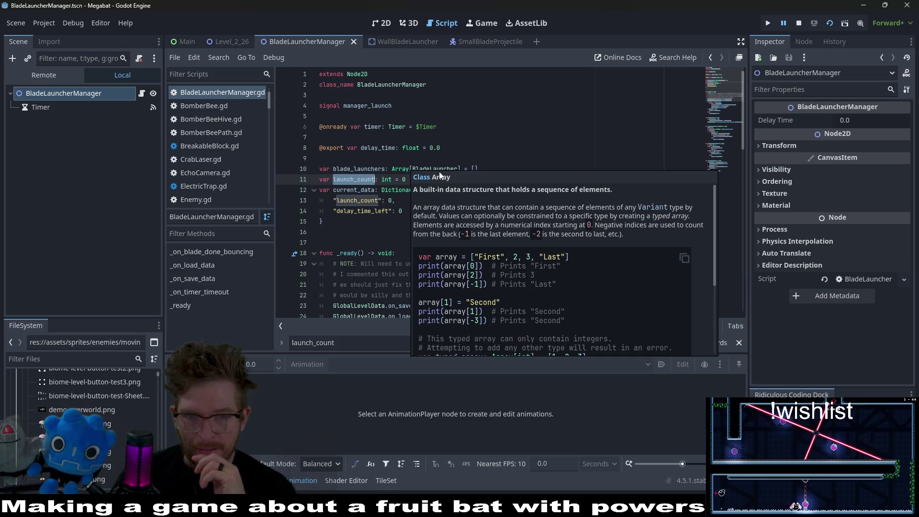
{"action": "left_click", "coordinate": [585, 142]}
{"action": "scroll", "coordinate": [585, 142], "scroll_direction": "down", "scroll_amount": 4}
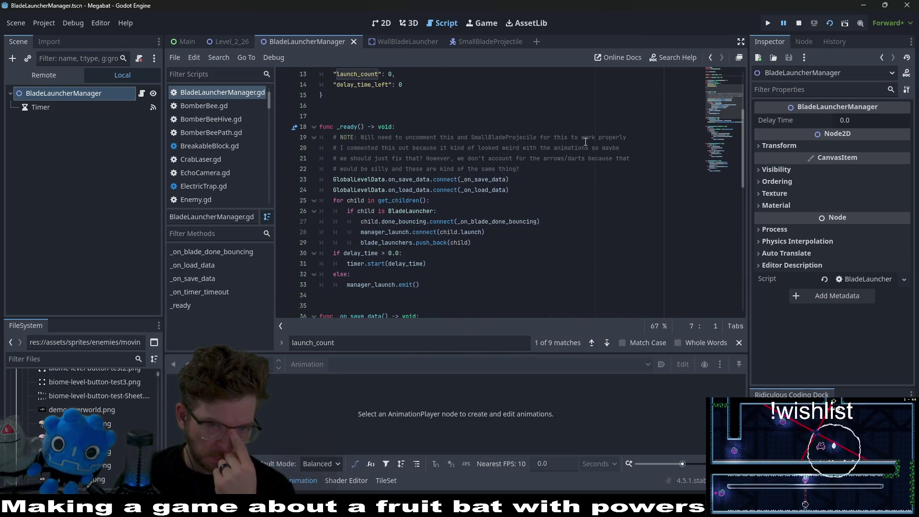
{"action": "scroll", "coordinate": [585, 142], "scroll_direction": "down", "scroll_amount": 5}
{"action": "scroll", "coordinate": [585, 142], "scroll_direction": "up", "scroll_amount": 7}
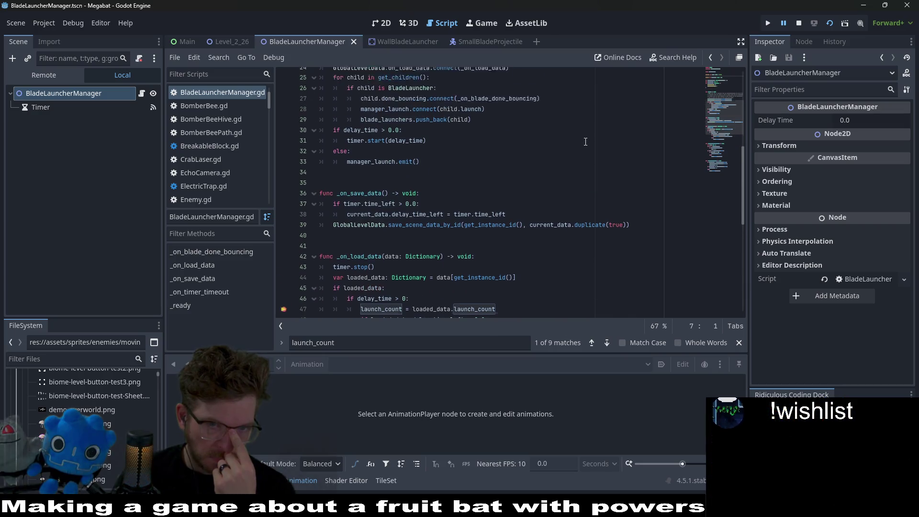
{"action": "left_click", "coordinate": [430, 148]}
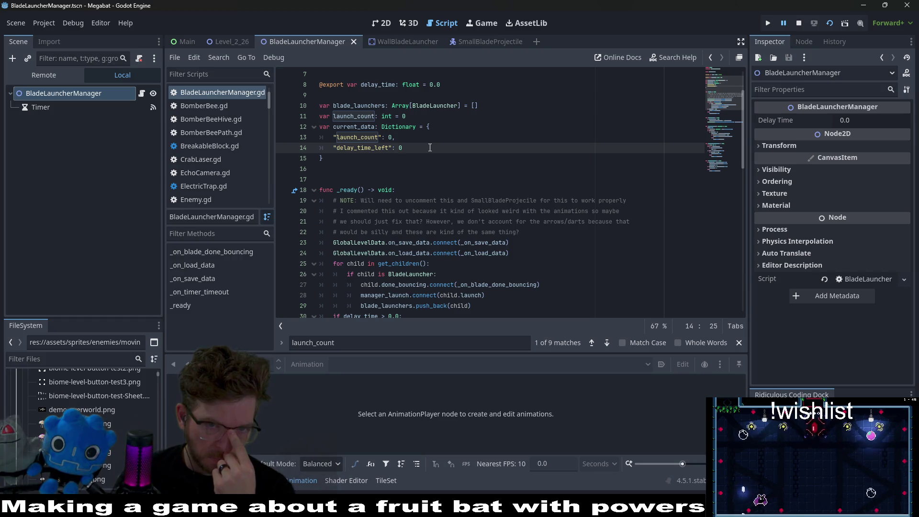
{"action": "scroll", "coordinate": [429, 147], "scroll_direction": "down", "scroll_amount": 1}
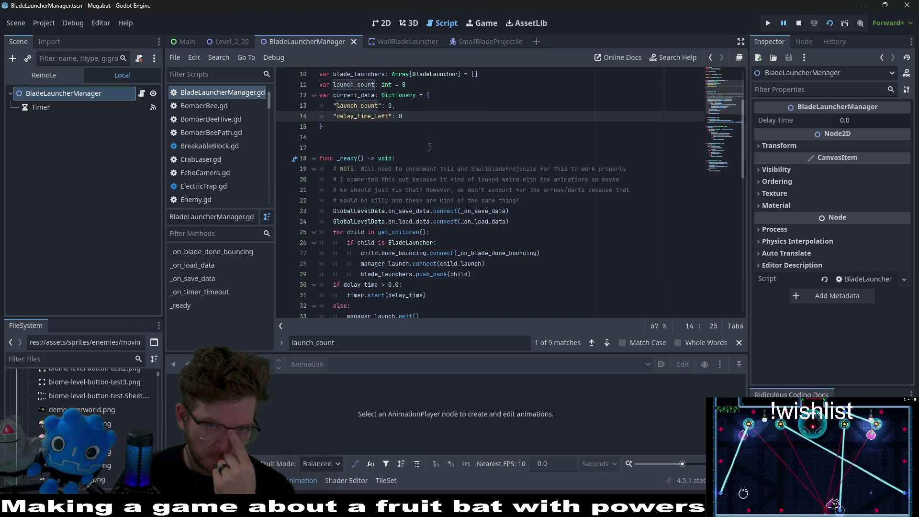
{"action": "scroll", "coordinate": [429, 148], "scroll_direction": "down", "scroll_amount": 8}
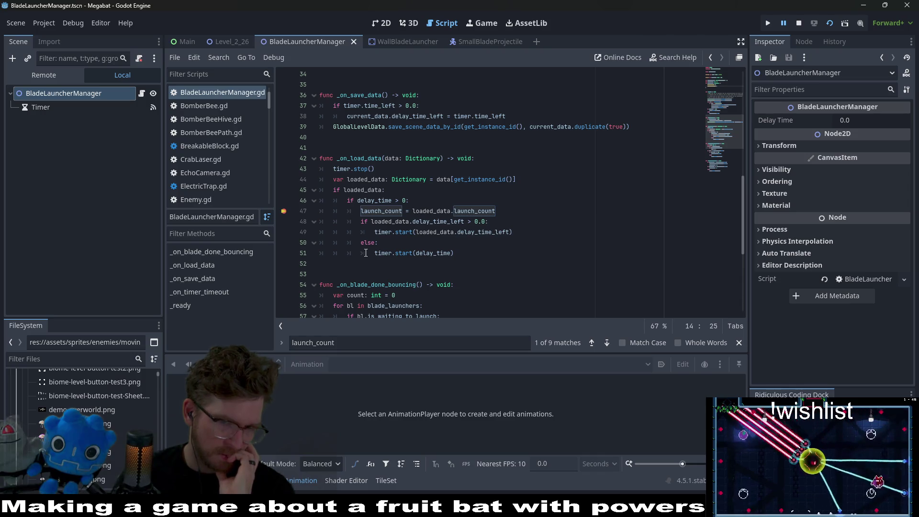
Remove the else: timer.start(delay_time) branch from _on_load_data and reload the running scene.
{"action": "left_click", "coordinate": [365, 263]}
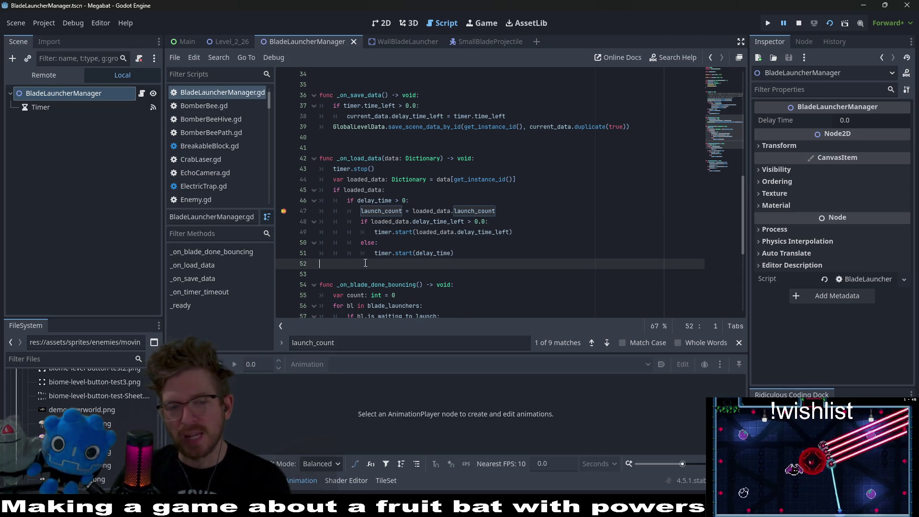
{"action": "key", "text": "shift+Up"}
{"action": "key", "text": "BackSpace"}
{"action": "key", "text": "shift+Up"}
{"action": "key", "text": "BackSpace"}
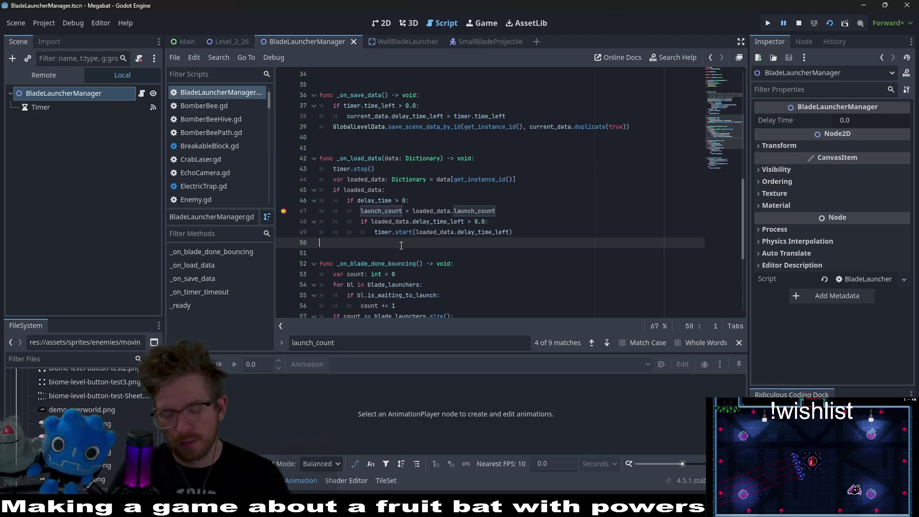
{"action": "left_click", "coordinate": [830, 24]}
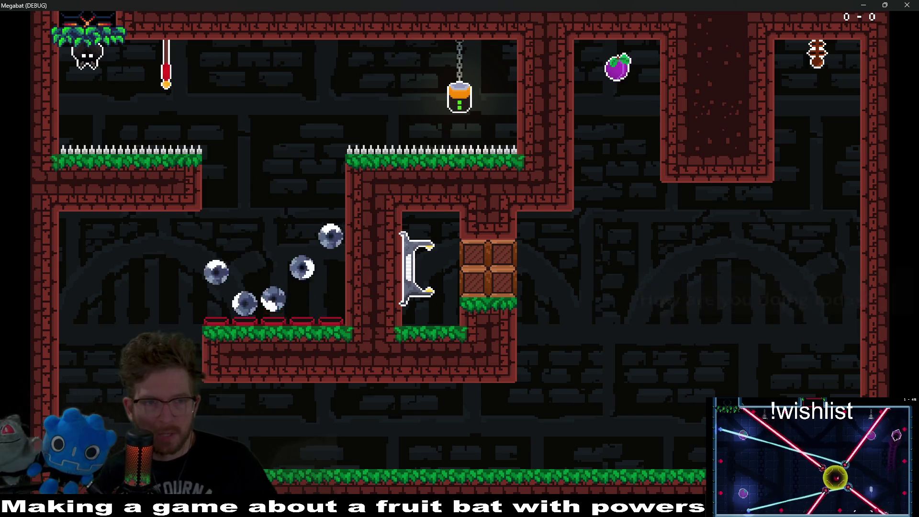
Kill the bat to hit line 47, continue to line 49, and inspect loaded_data (delay_time_left 0.1).
{"action": "key", "text": "Right"}
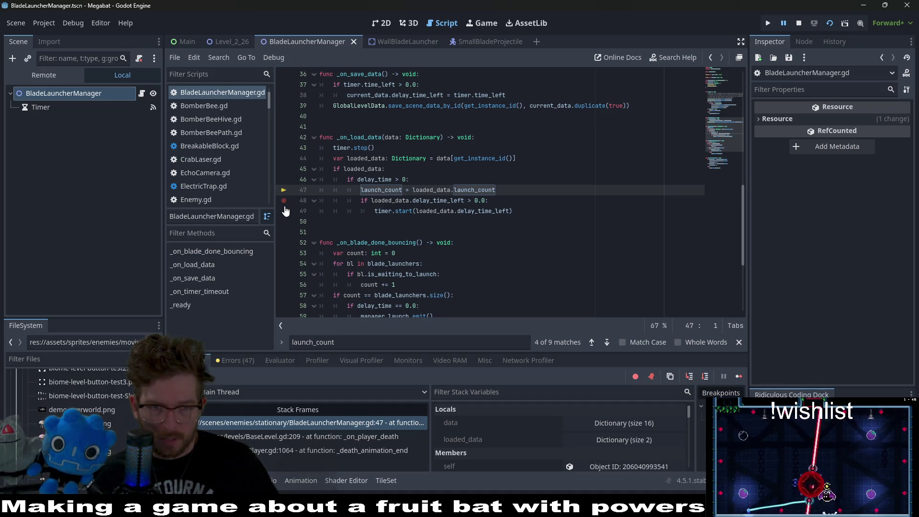
{"action": "left_click", "coordinate": [738, 376]}
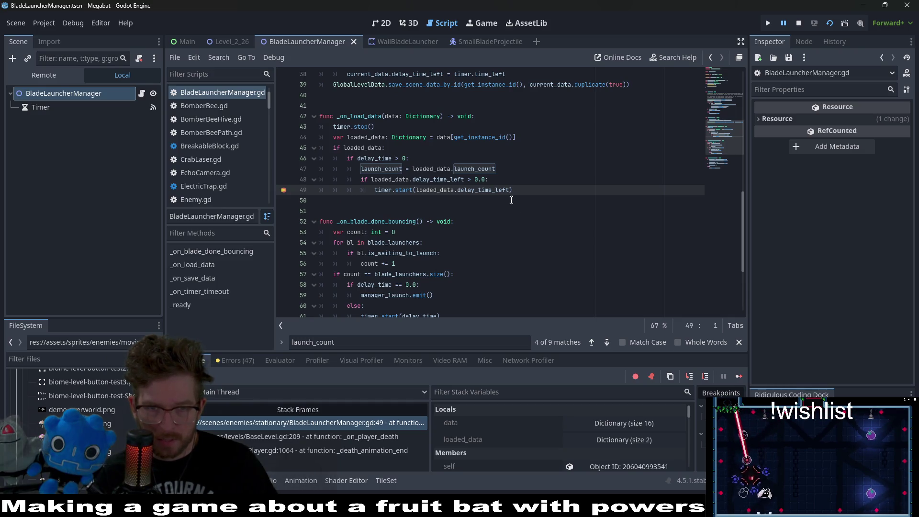
{"action": "left_click", "coordinate": [443, 179]}
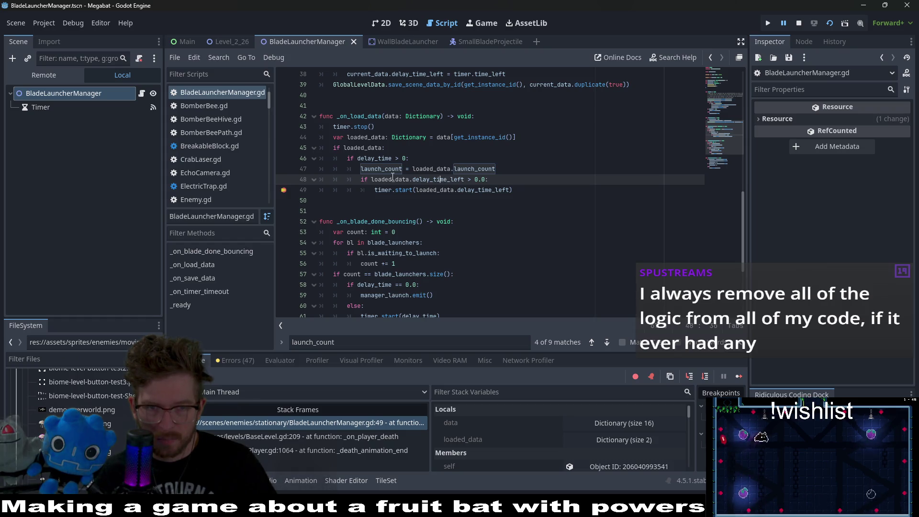
{"action": "mouse_move", "coordinate": [392, 178]}
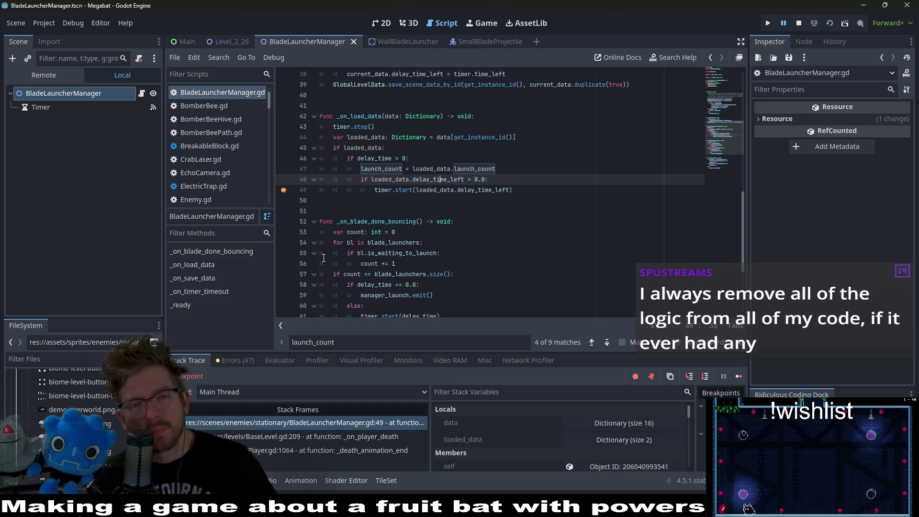
{"action": "scroll", "coordinate": [323, 258], "scroll_direction": "up", "scroll_amount": 3}
{"action": "scroll", "coordinate": [324, 258], "scroll_direction": "up", "scroll_amount": 7}
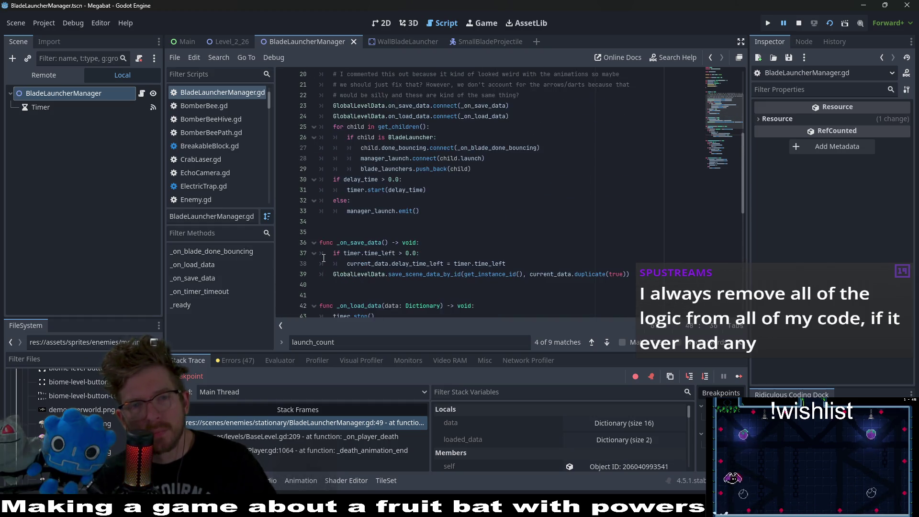
Find delay_time_left's use in _on_save_data, then resume and close the game.
{"action": "double_click", "coordinate": [361, 137]}
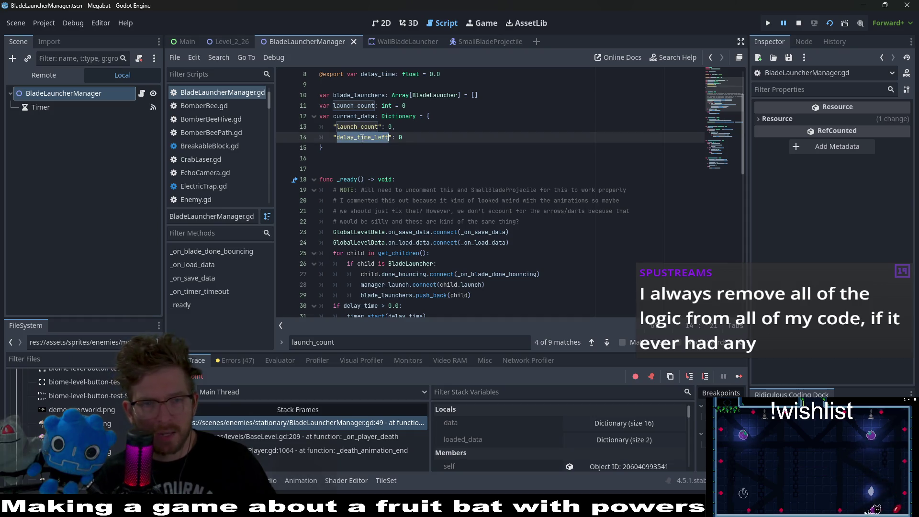
{"action": "key", "text": "ctrl+f"}
{"action": "key", "text": "Return"}
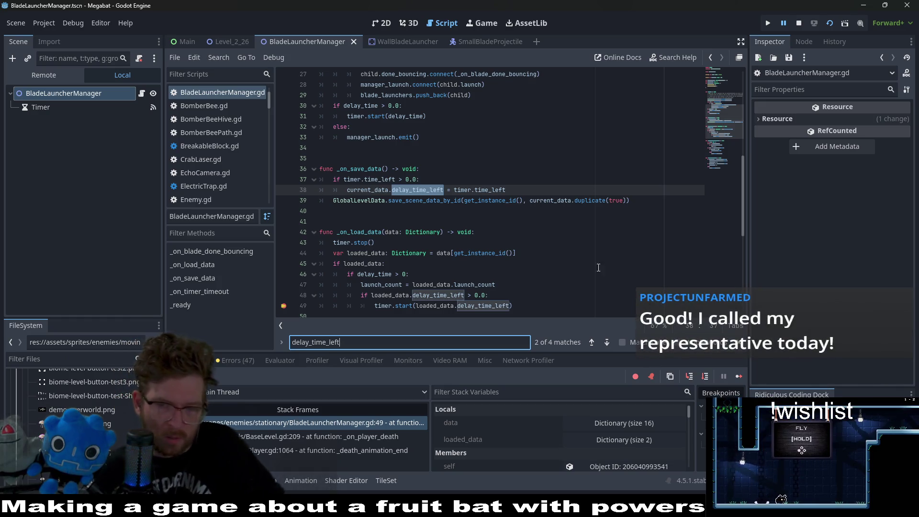
{"action": "left_click", "coordinate": [738, 376]}
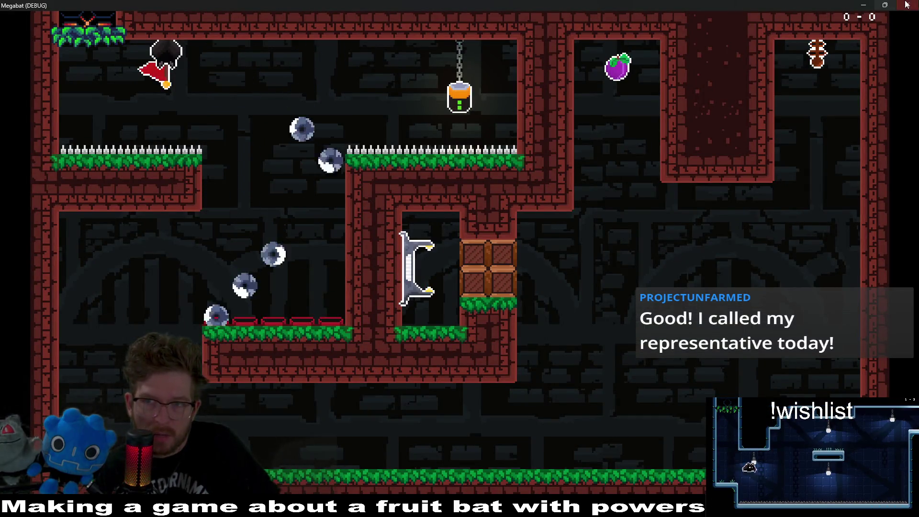
{"action": "key", "text": "alt+F4"}
Undo to restore the else timer.start(delay_time) branch and remove the line 49 breakpoint.
{"action": "left_click", "coordinate": [529, 231]}
{"action": "key", "text": "ctrl+z"}
{"action": "key", "text": "ctrl+z"}
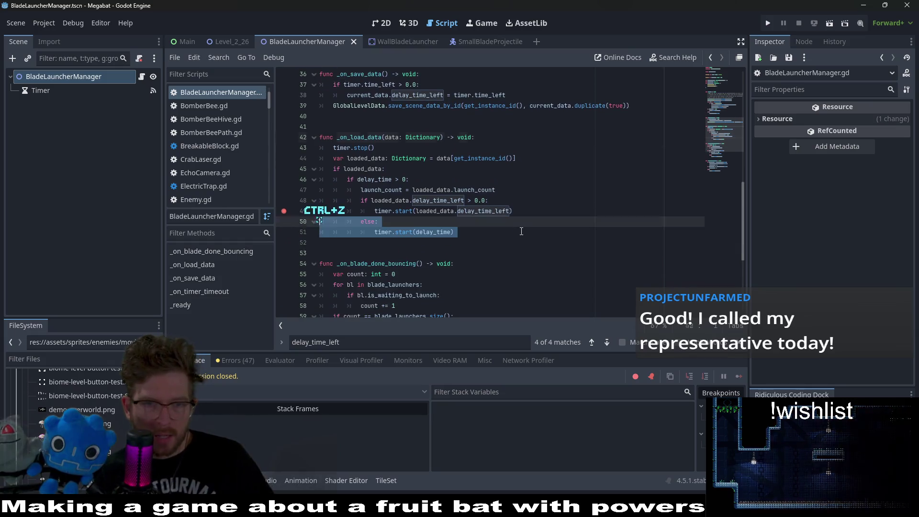
{"action": "scroll", "coordinate": [519, 231], "scroll_direction": "up", "scroll_amount": 1}
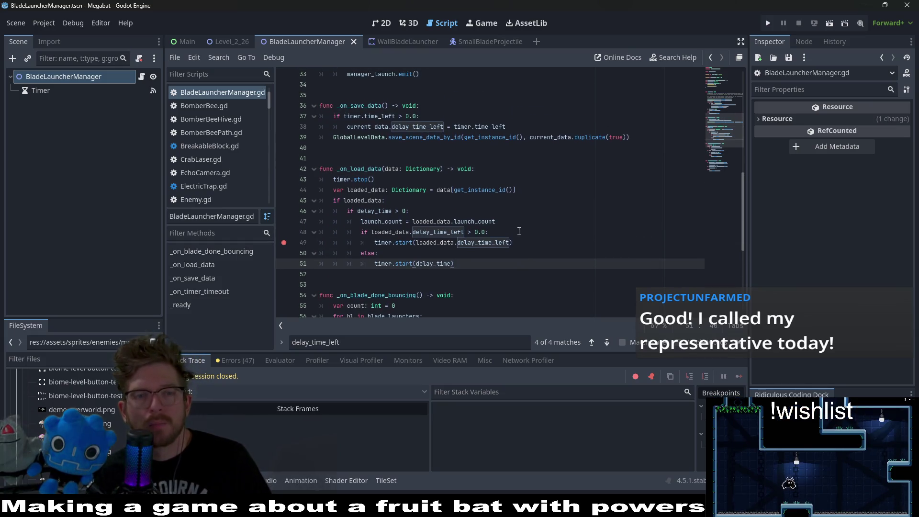
{"action": "left_click", "coordinate": [284, 243]}
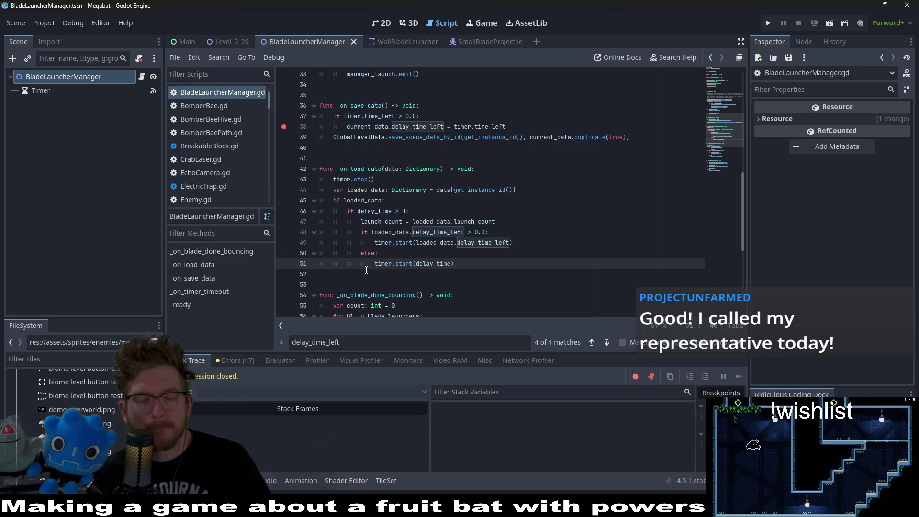
Run Level_2_26, resume past the breakpoint, fly the bat off its perch and rewind with R.
{"action": "left_click", "coordinate": [232, 43]}
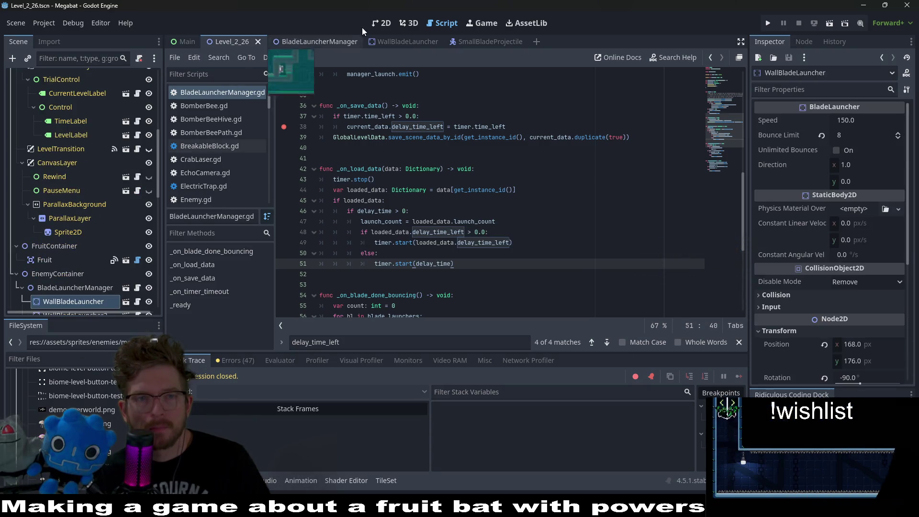
{"action": "left_click", "coordinate": [374, 23]}
{"action": "left_click", "coordinate": [830, 23]}
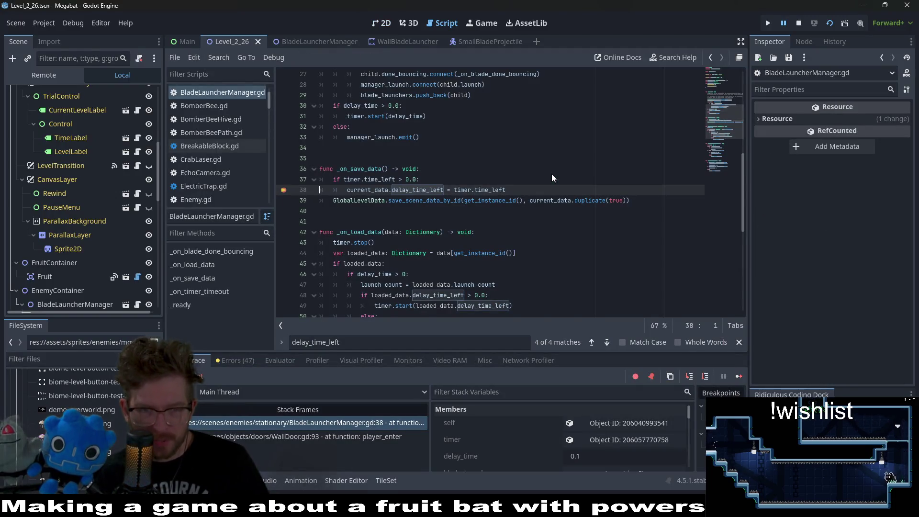
{"action": "left_click", "coordinate": [735, 375]}
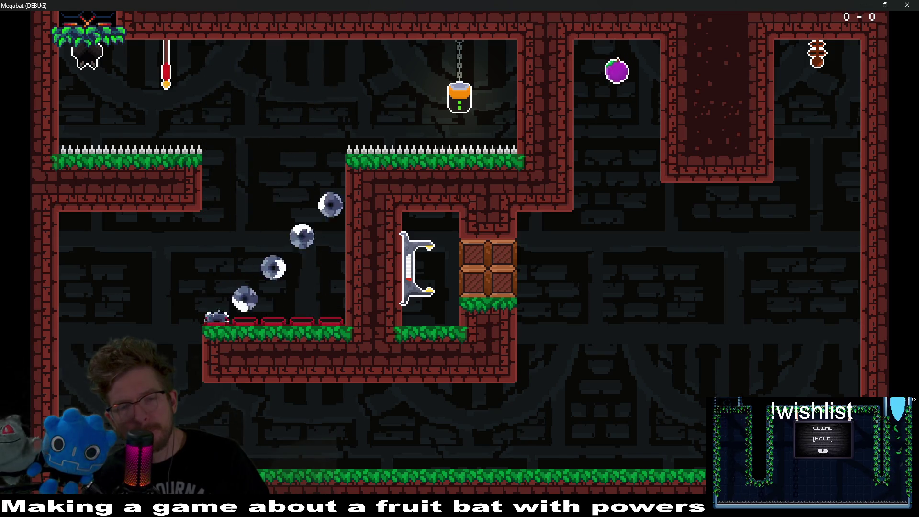
{"action": "key", "text": "Right"}
{"action": "key", "text": "r"}
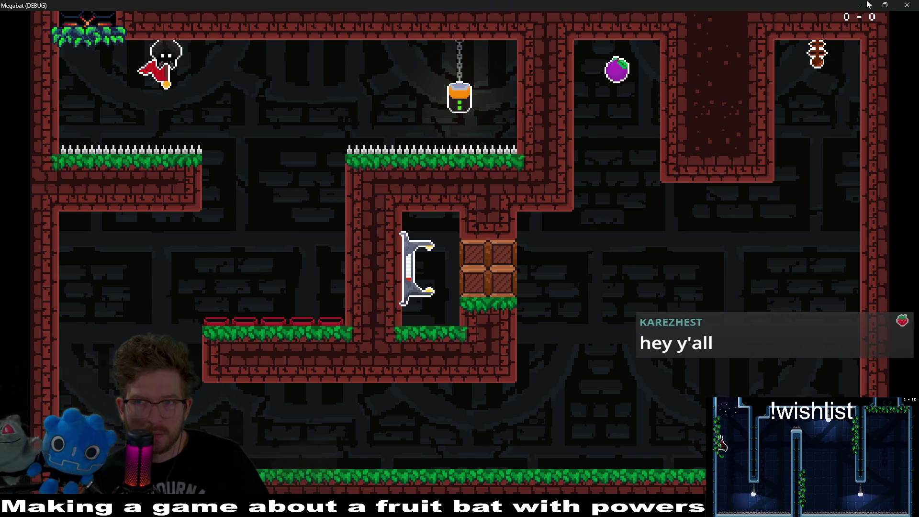
{"action": "key", "text": "alt+Tab"}
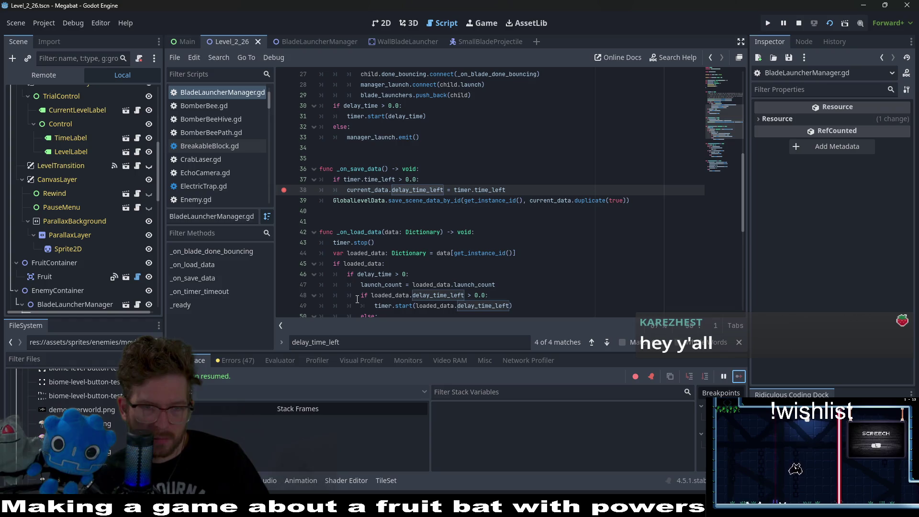
Add breakpoints on lines 49 and 51 and relaunch the game with F5.
{"action": "scroll", "coordinate": [372, 222], "scroll_direction": "down", "scroll_amount": 1}
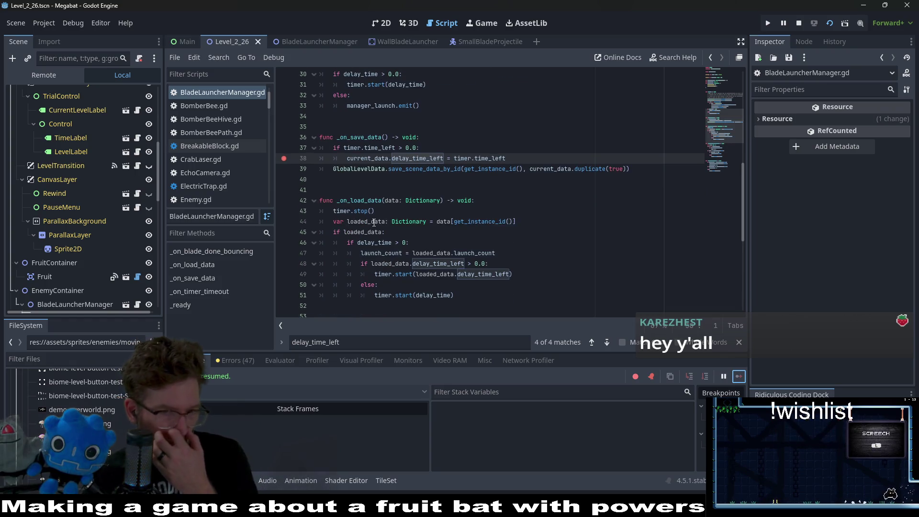
{"action": "left_click", "coordinate": [283, 275]}
{"action": "left_click", "coordinate": [284, 295]}
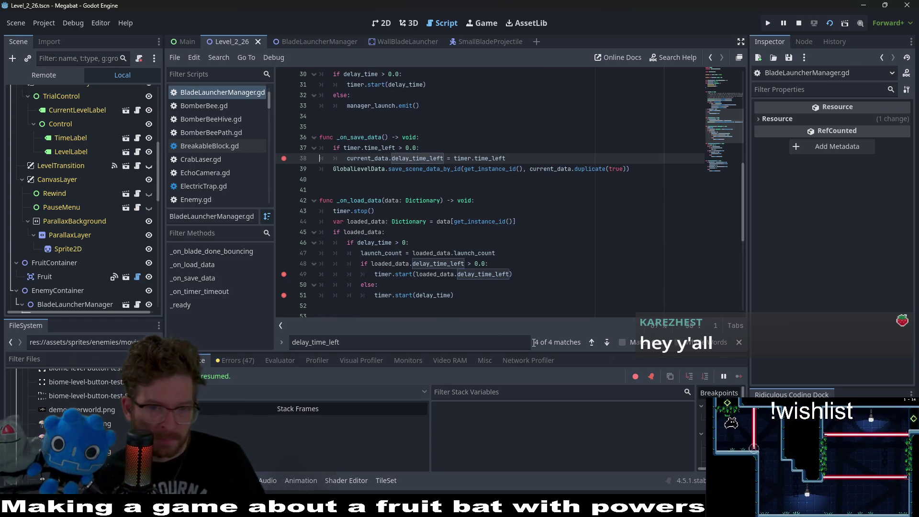
{"action": "key", "text": "F5"}
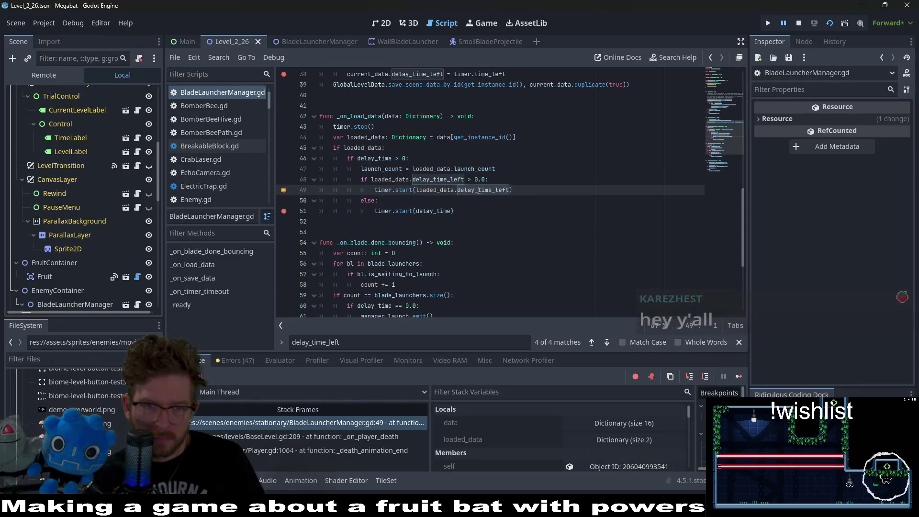
Inspect loaded_data at line 49, showing delay_time_left 0.000077, and the line 38 assignment.
{"action": "left_click", "coordinate": [444, 180]}
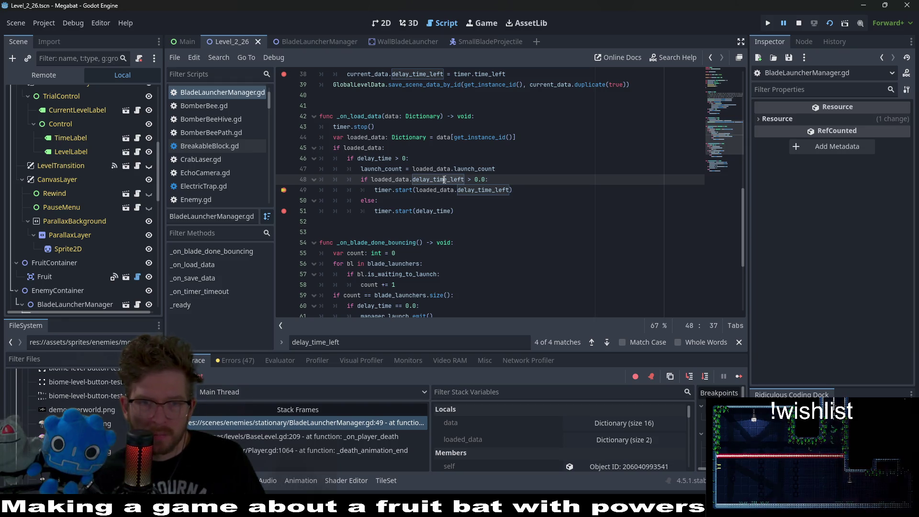
{"action": "scroll", "coordinate": [444, 180], "scroll_direction": "up", "scroll_amount": 1}
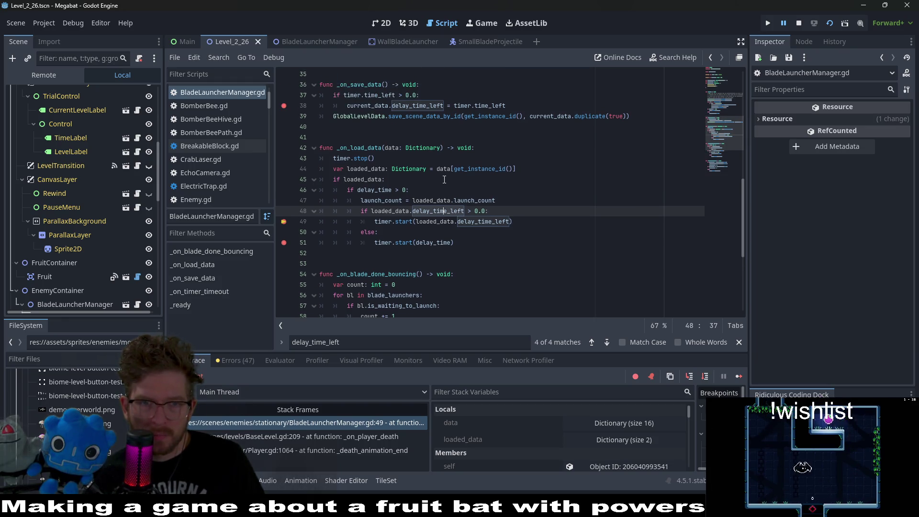
{"action": "left_click_drag", "start_coordinate": [506, 106], "coordinate": [366, 106]}
{"action": "left_click", "coordinate": [459, 220]}
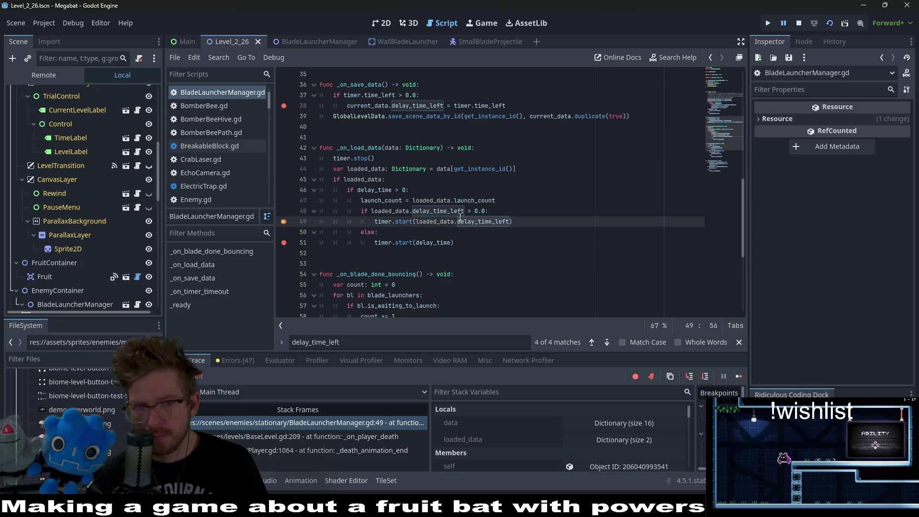
{"action": "mouse_move", "coordinate": [399, 215]}
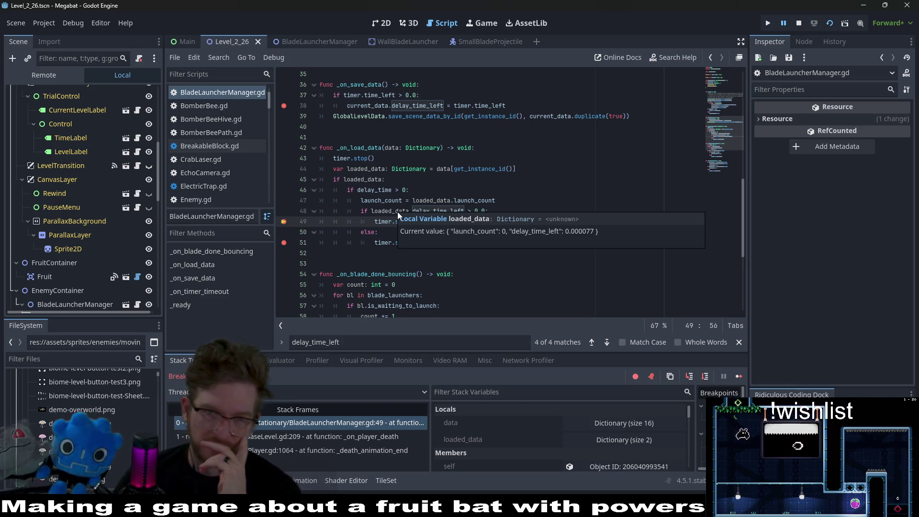
{"action": "mouse_move", "coordinate": [515, 104]}
{"action": "left_mouse_down"}
{"action": "mouse_move", "coordinate": [342, 94]}
{"action": "mouse_move", "coordinate": [347, 105]}
{"action": "left_mouse_up"}
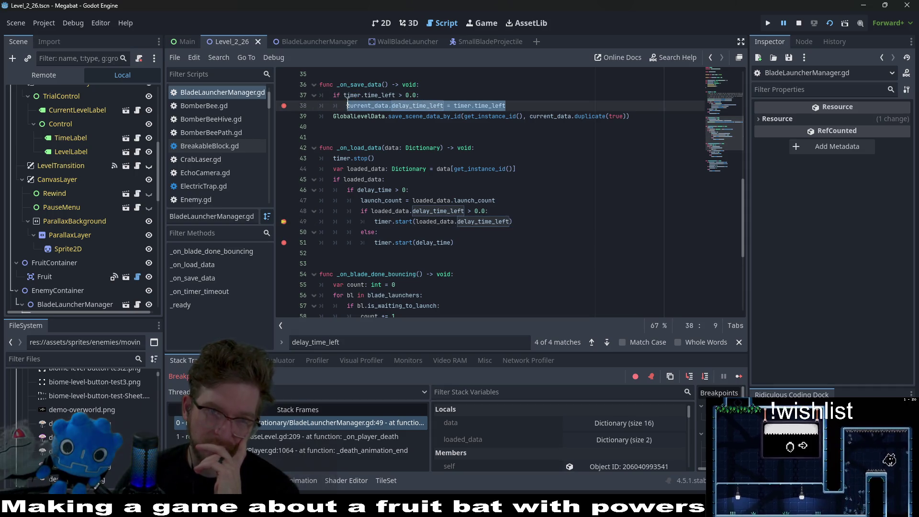
Reload the played scene, resume it, and fly the bat to the checkpoint flag.
{"action": "left_click", "coordinate": [833, 24]}
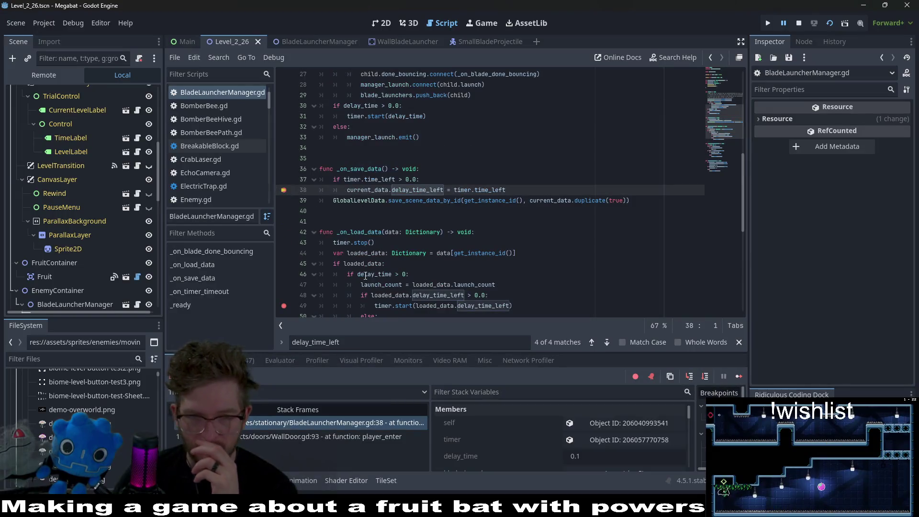
{"action": "left_click", "coordinate": [740, 375]}
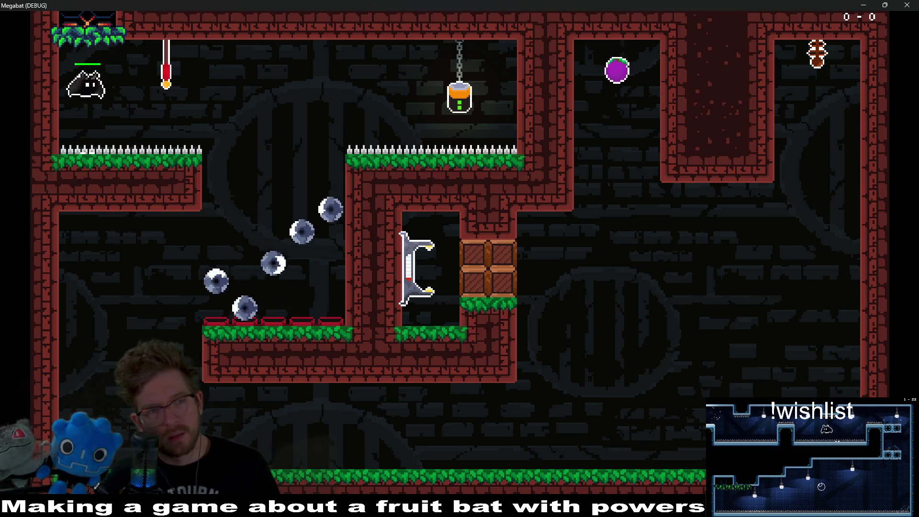
{"action": "key", "text": "Right"}
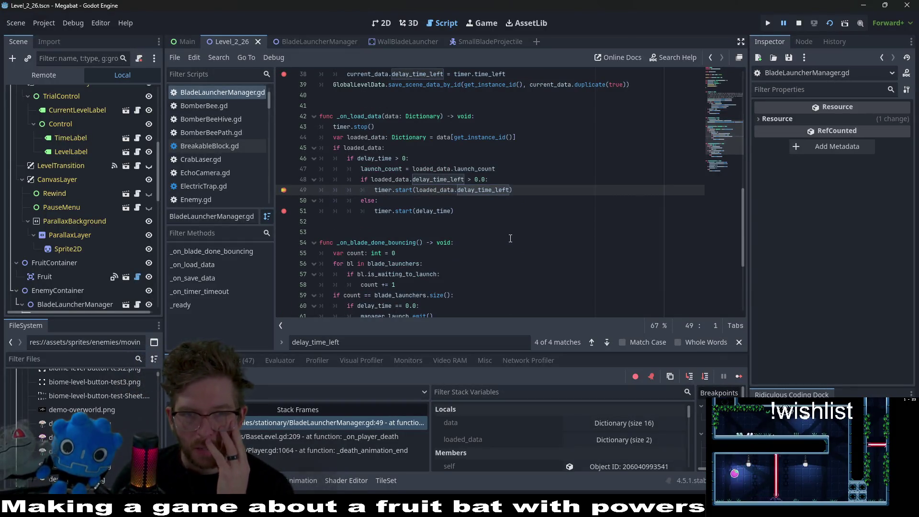
Review the timer check on lines 38–39 and loaded_data at the line 49 break.
{"action": "scroll", "coordinate": [510, 239], "scroll_direction": "up", "scroll_amount": 2}
{"action": "left_click", "coordinate": [507, 137]}
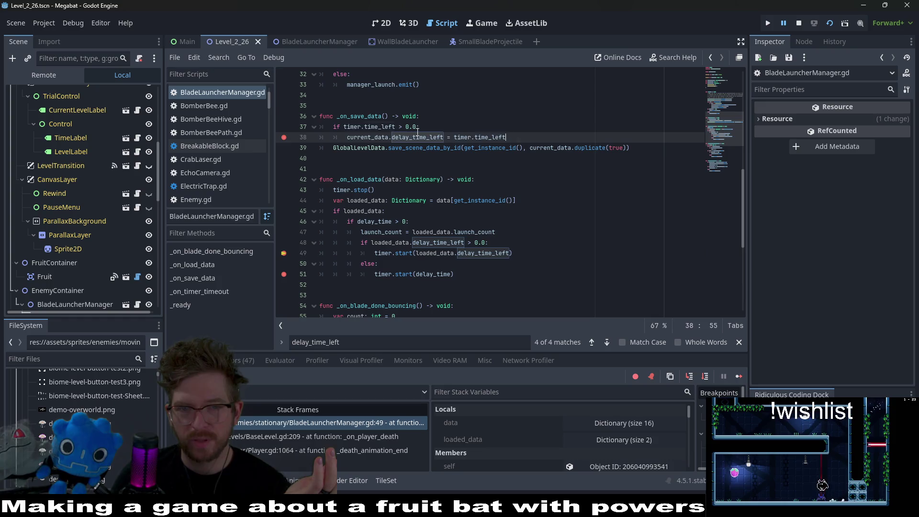
{"action": "left_click", "coordinate": [338, 127], "text": "shift"}
{"action": "left_click", "coordinate": [357, 147]}
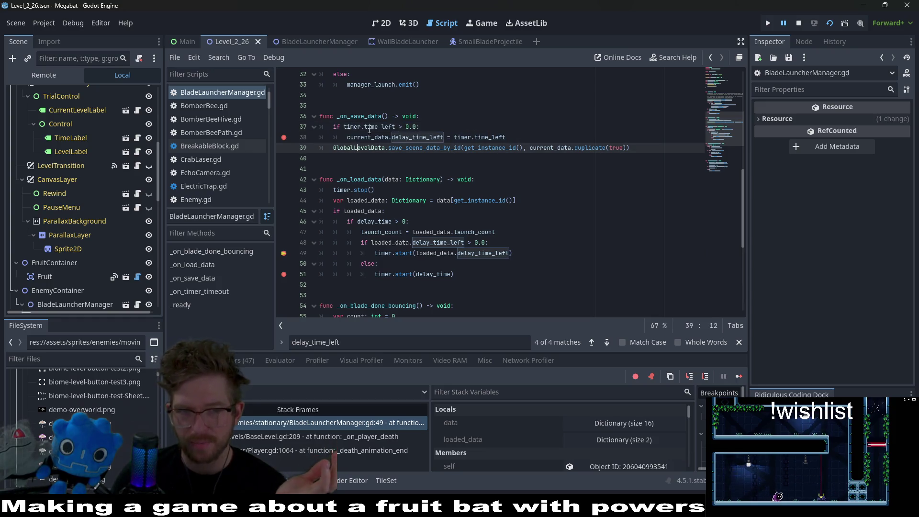
{"action": "scroll", "coordinate": [401, 138], "scroll_direction": "up", "scroll_amount": 2}
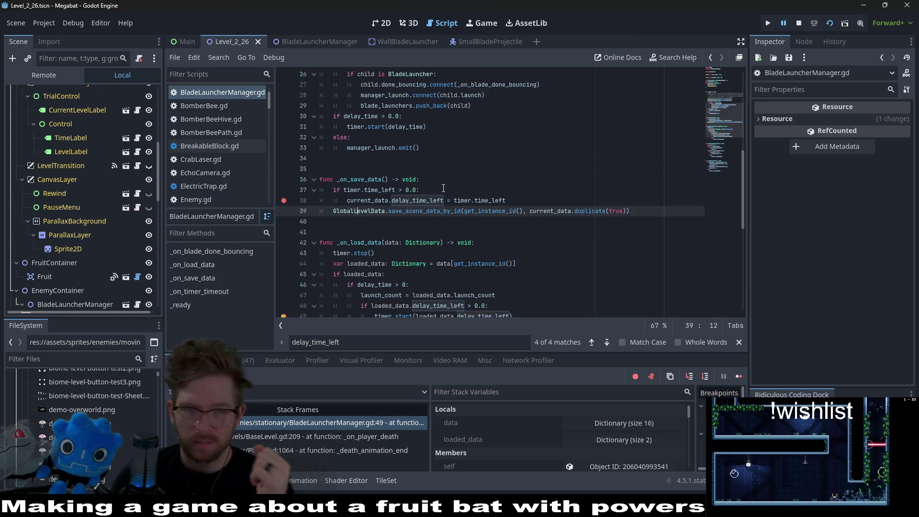
{"action": "scroll", "coordinate": [432, 200], "scroll_direction": "up", "scroll_amount": 2}
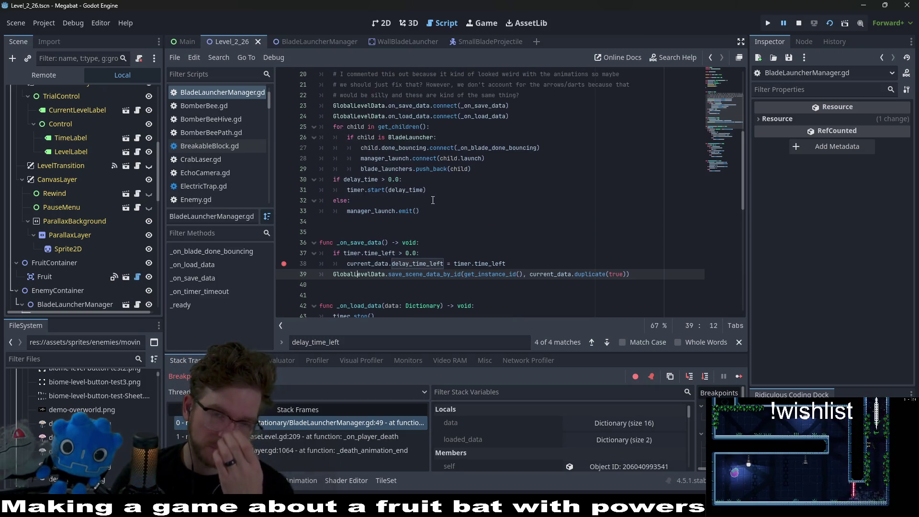
{"action": "scroll", "coordinate": [448, 239], "scroll_direction": "down", "scroll_amount": 2}
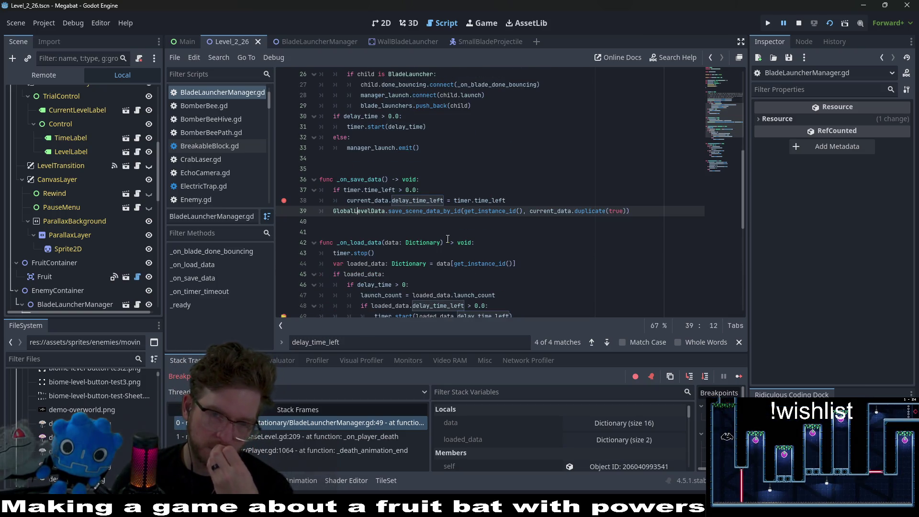
{"action": "scroll", "coordinate": [447, 238], "scroll_direction": "down", "scroll_amount": 1}
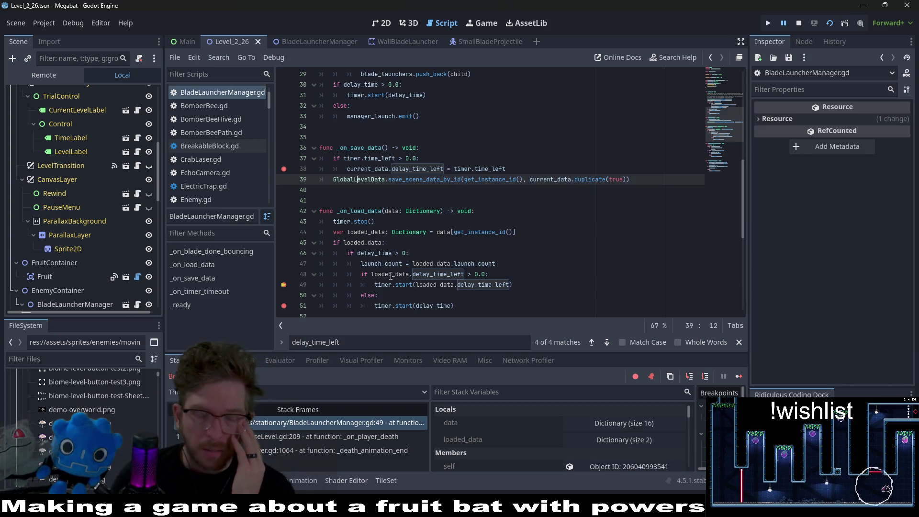
{"action": "mouse_move", "coordinate": [390, 278]}
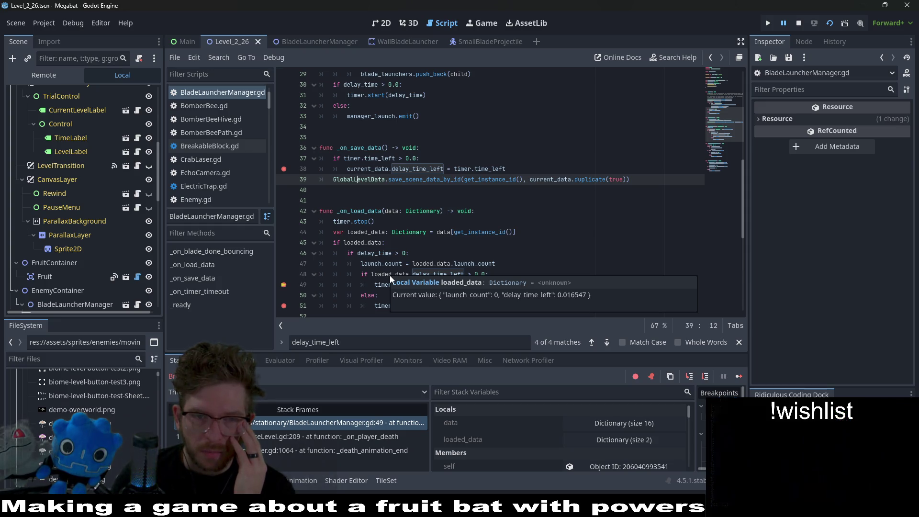
{"action": "scroll", "coordinate": [424, 209], "scroll_direction": "up", "scroll_amount": 3}
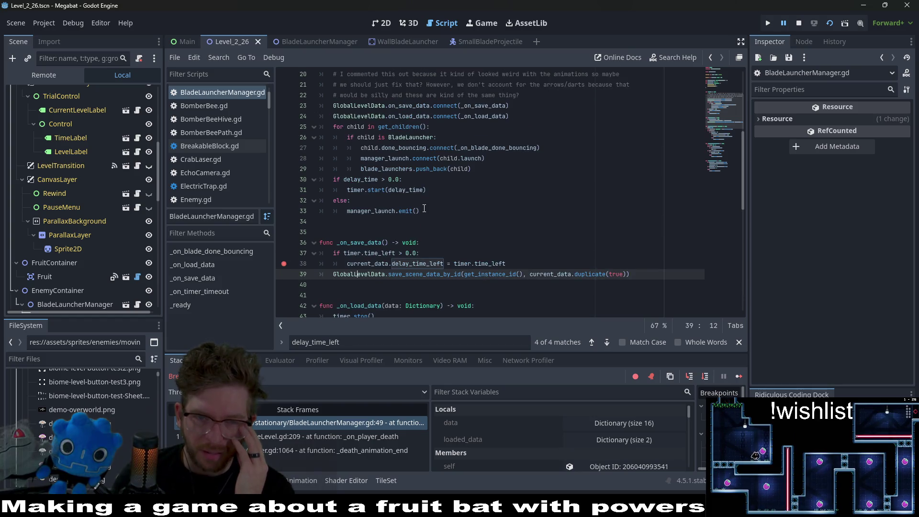
{"action": "scroll", "coordinate": [424, 209], "scroll_direction": "down", "scroll_amount": 1}
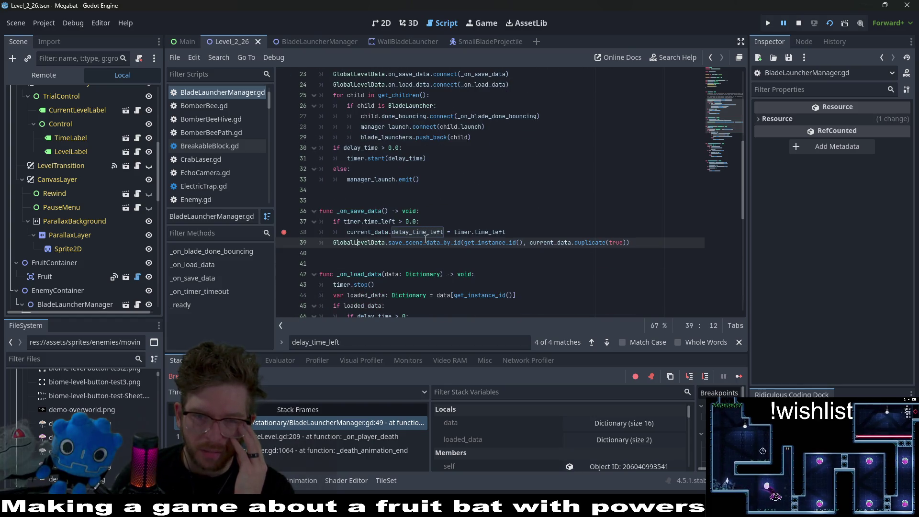
Search the script for current_data.delay_time_left, finding the line 38 assignment.
{"action": "double_click", "coordinate": [426, 233]}
{"action": "left_click_drag", "start_coordinate": [442, 233], "coordinate": [430, 234]}
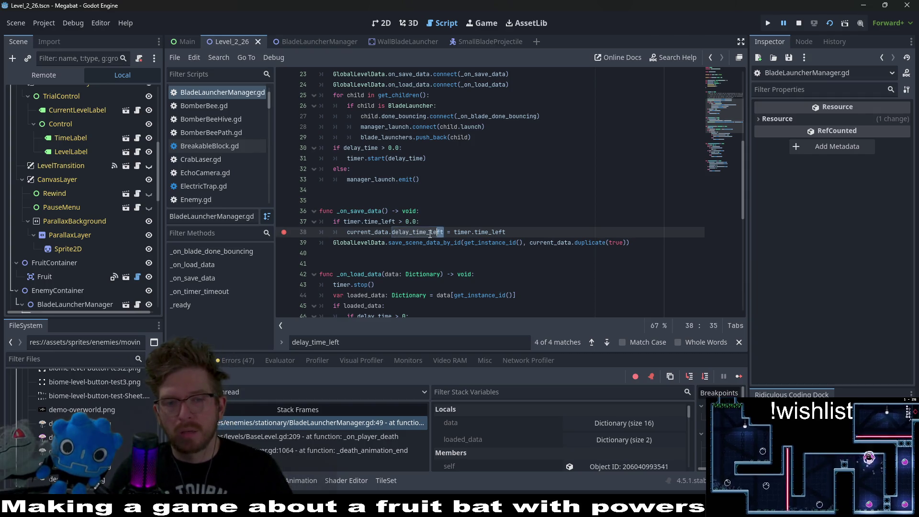
{"action": "key", "text": "ctrl+f"}
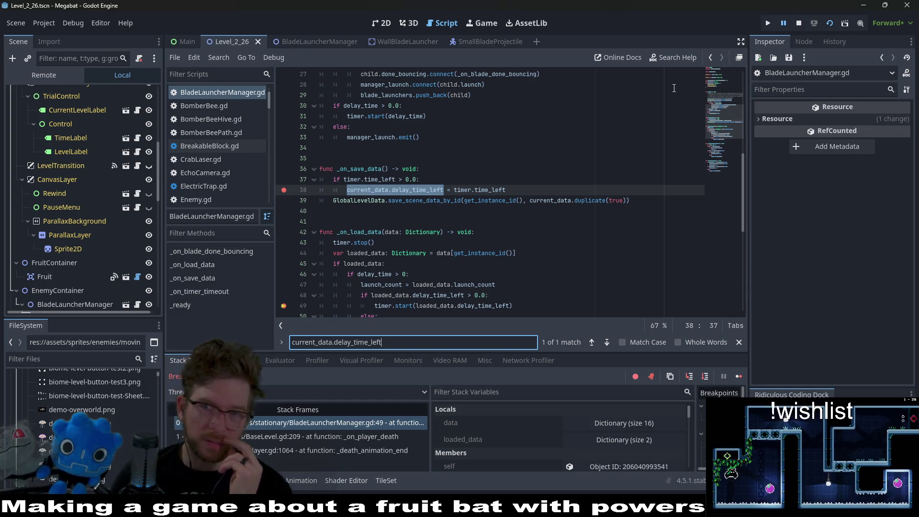
Step past the assignment, confirm current_data's delay_time_left is 0.033289, then resume the game.
{"action": "left_click", "coordinate": [828, 24]}
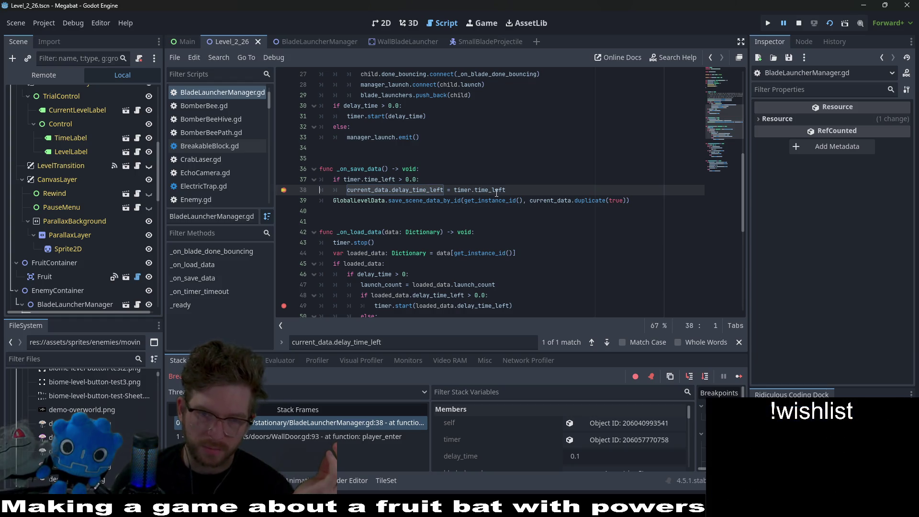
{"action": "mouse_move", "coordinate": [496, 193]}
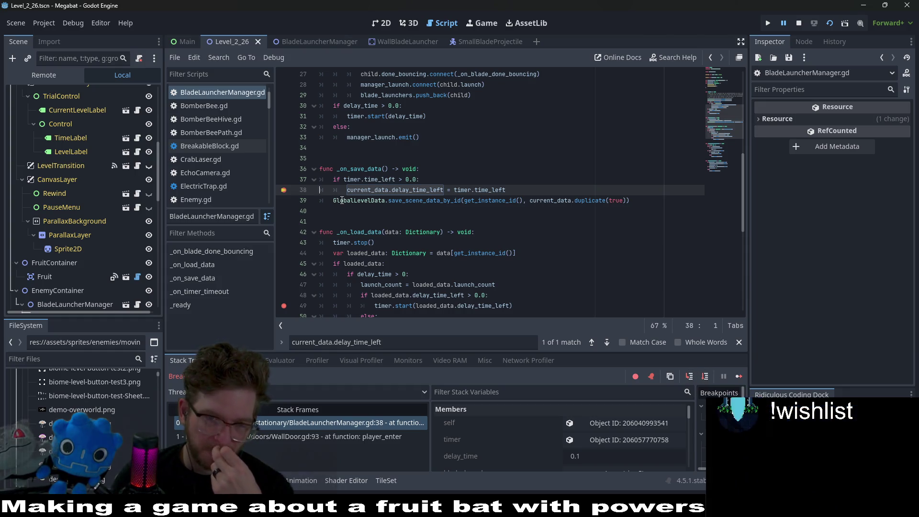
{"action": "mouse_move", "coordinate": [390, 183]}
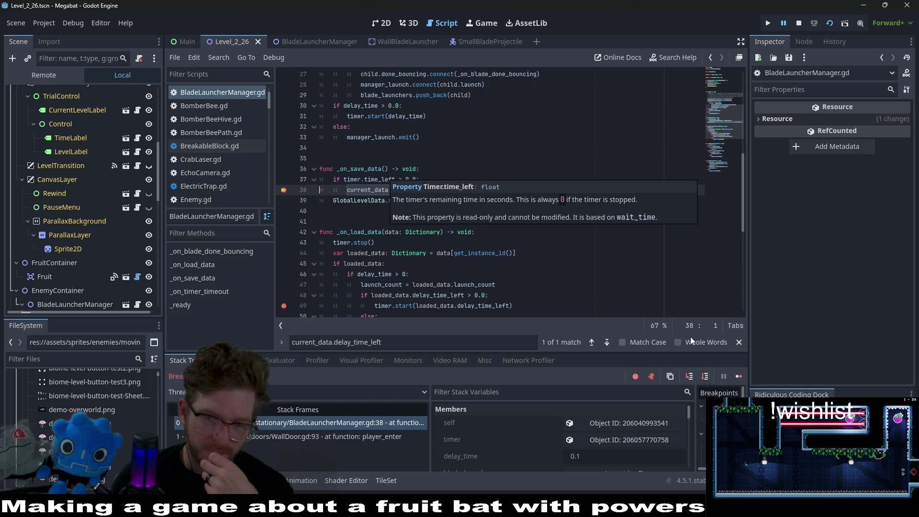
{"action": "left_click", "coordinate": [705, 377]}
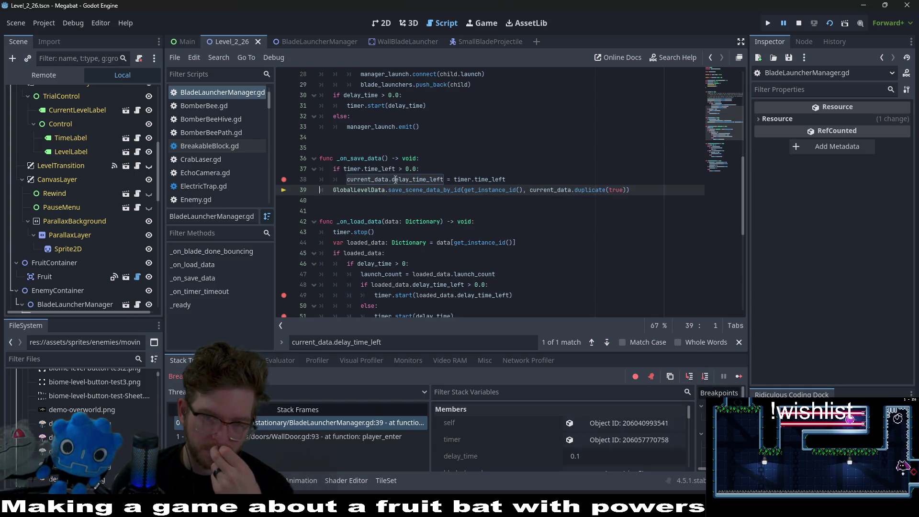
{"action": "mouse_move", "coordinate": [376, 182]}
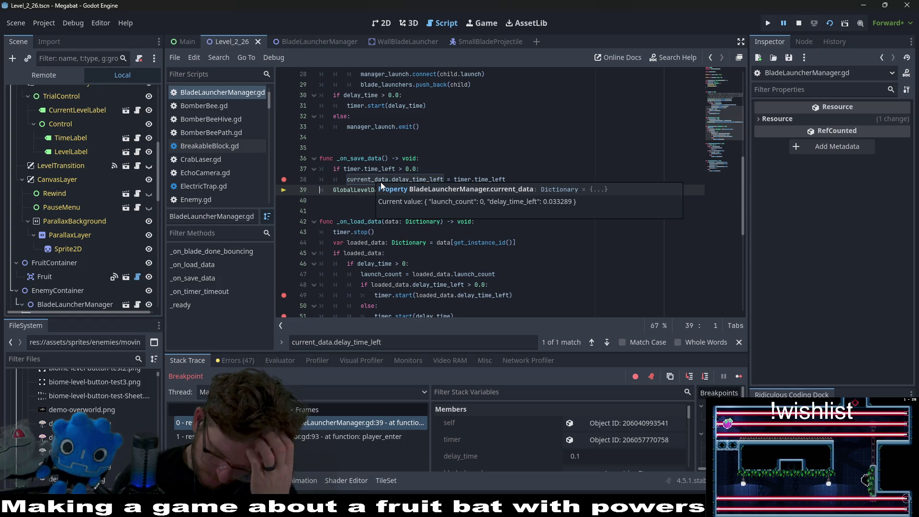
{"action": "left_click", "coordinate": [743, 376]}
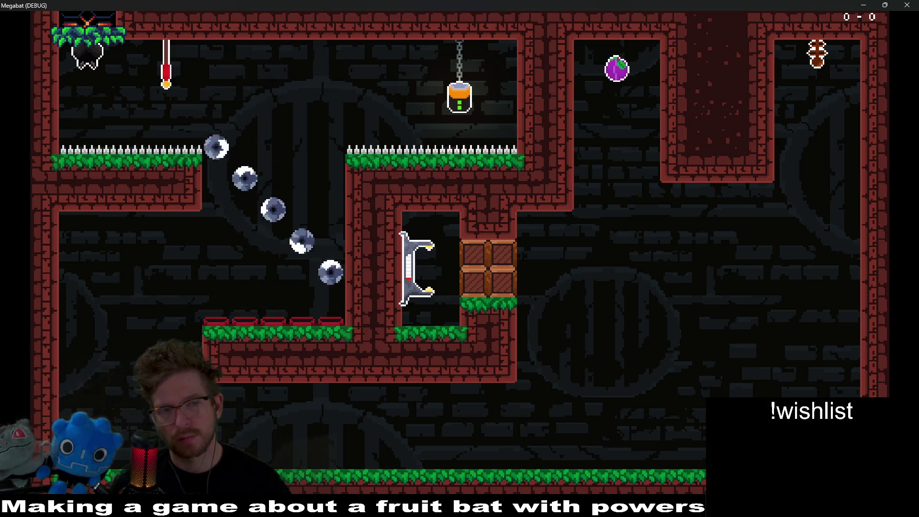
Pause Megabat, choose the main menu, and stop the running game with F8.
{"action": "key", "text": "Escape"}
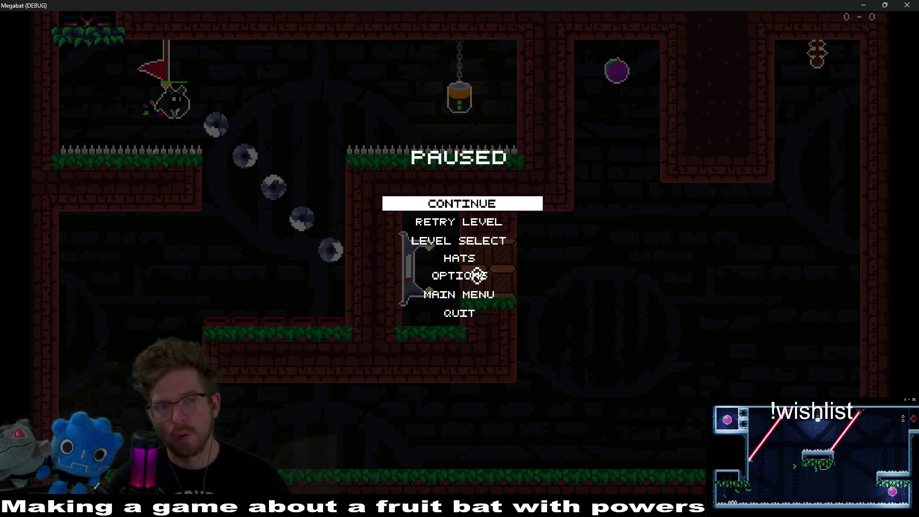
{"action": "key", "text": "Up"}
{"action": "key", "text": "Up"}
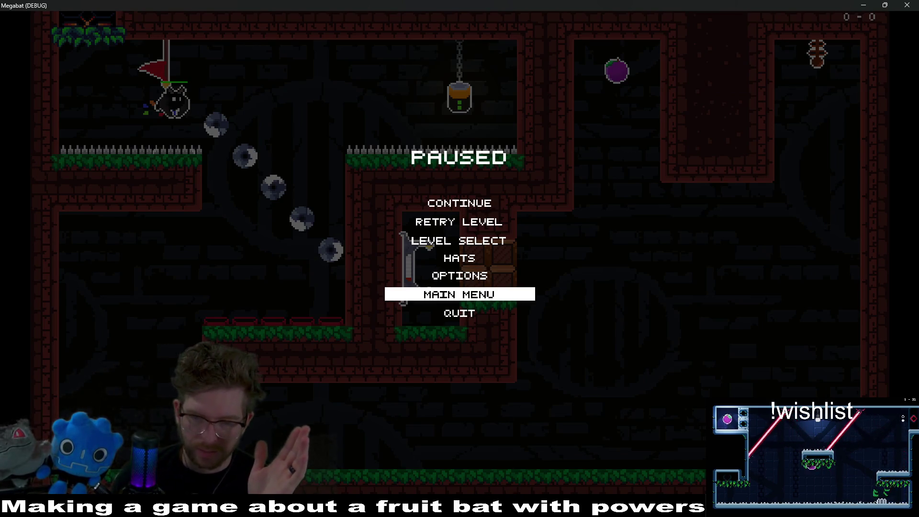
{"action": "key", "text": "F8"}
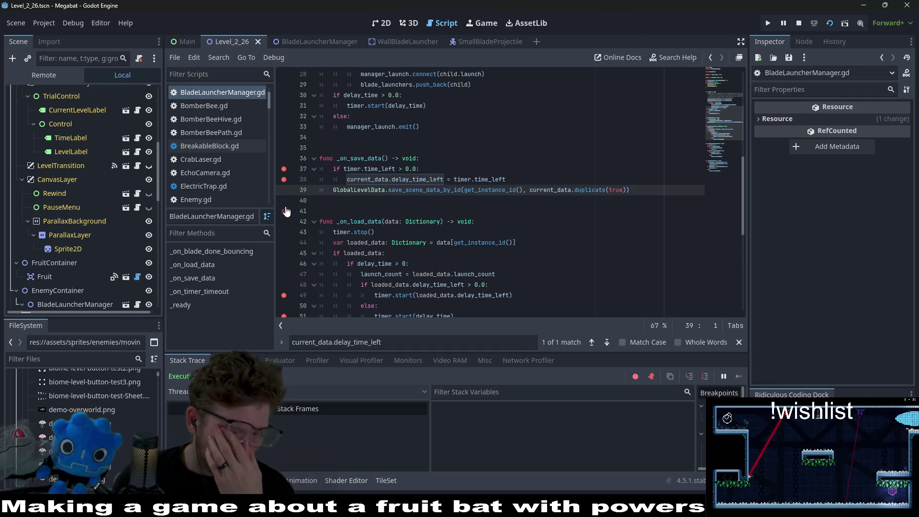
{"action": "scroll", "coordinate": [439, 237], "scroll_direction": "up", "scroll_amount": 3}
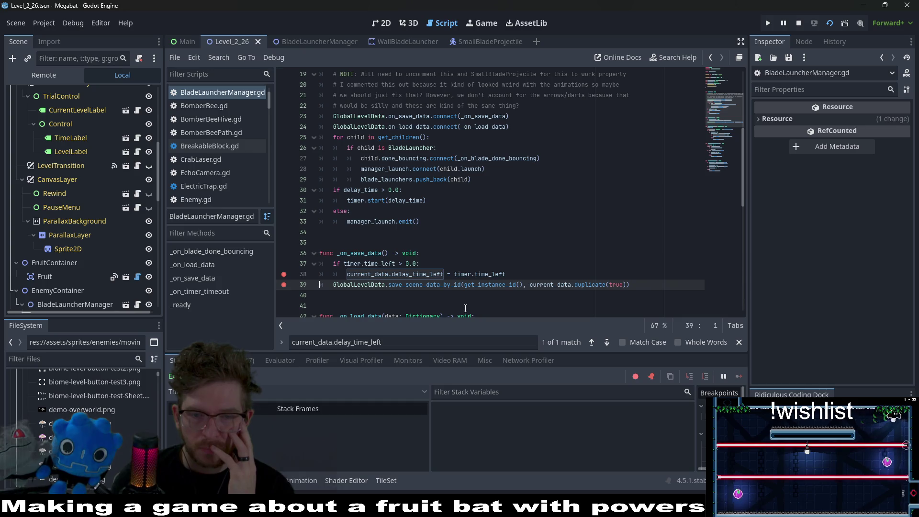
Add an else branch setting current_data.delay_time_left = 0.0 in _on_save_data, save, and relaunch.
{"action": "left_click", "coordinate": [504, 276]}
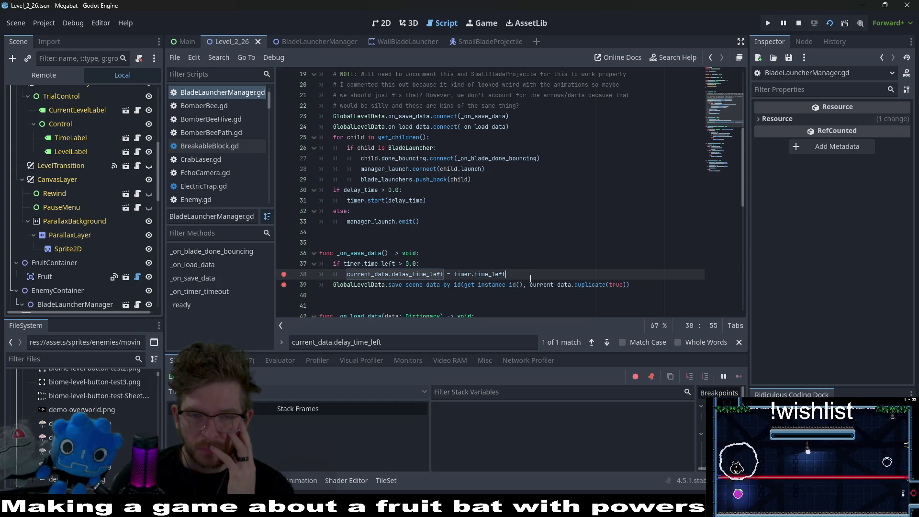
{"action": "key", "text": "Return"}
{"action": "key", "text": "BackSpace"}
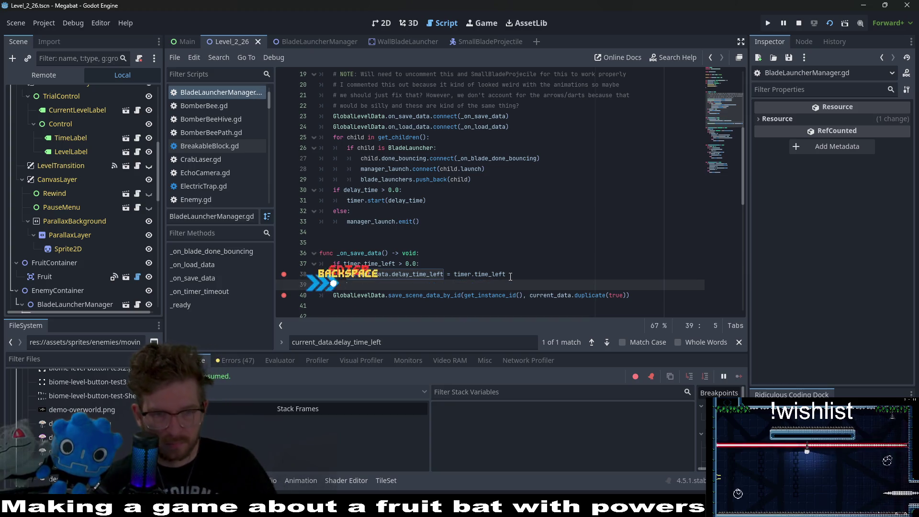
{"action": "type", "text": "else:"}
{"action": "key", "text": "Return"}
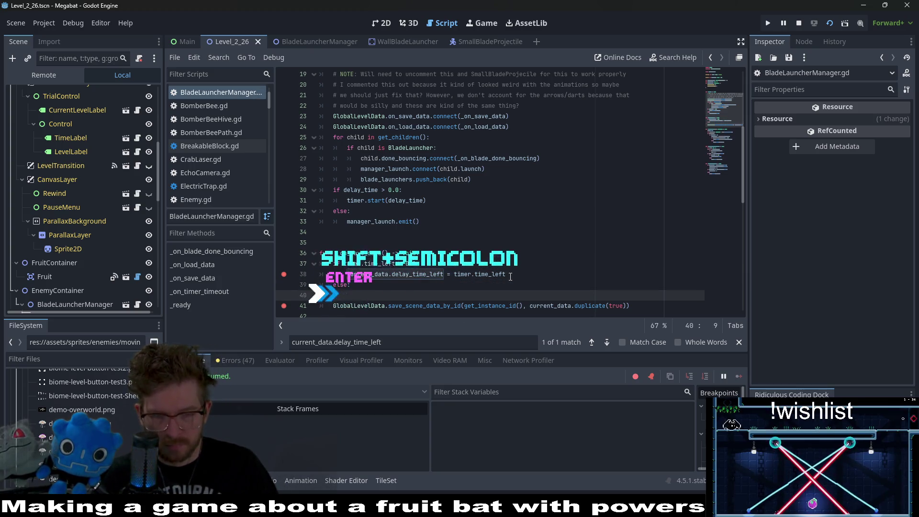
{"action": "type", "text": "cu"}
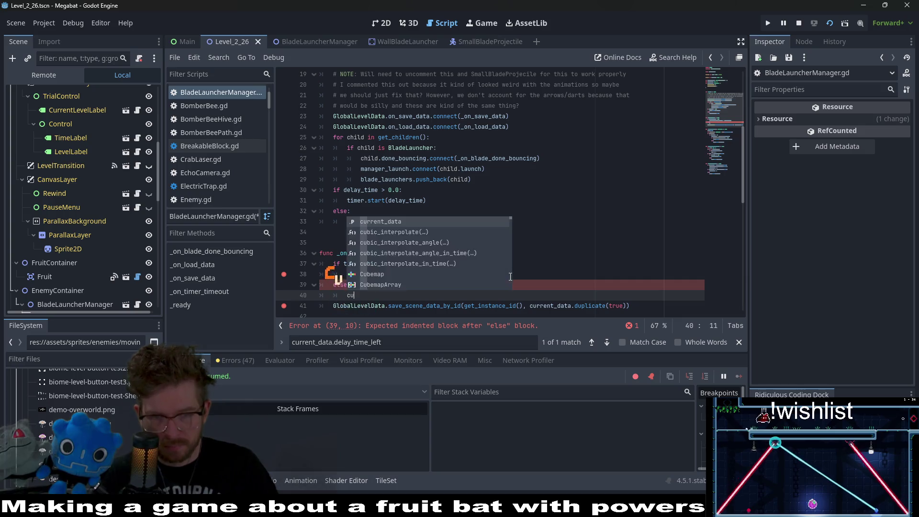
{"action": "type", "text": "rrent_data"}
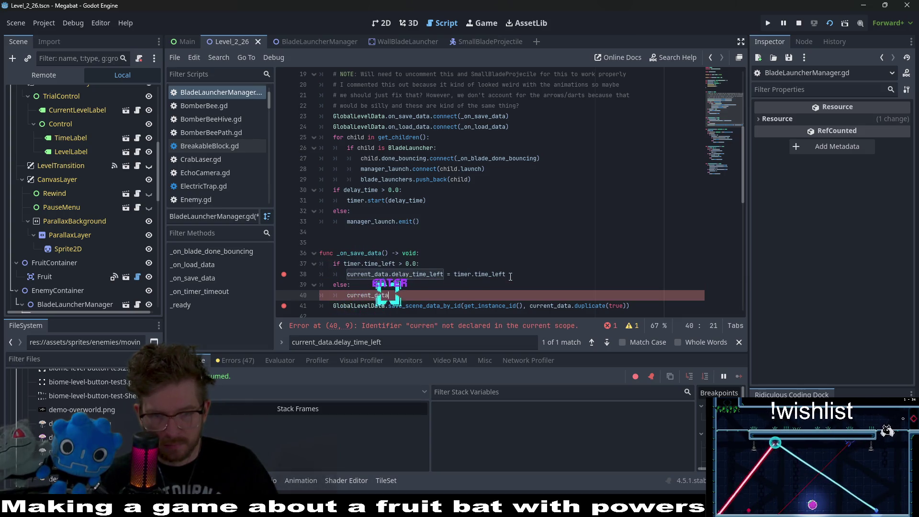
{"action": "type", "text": ".delay_time_left = 0.0"}
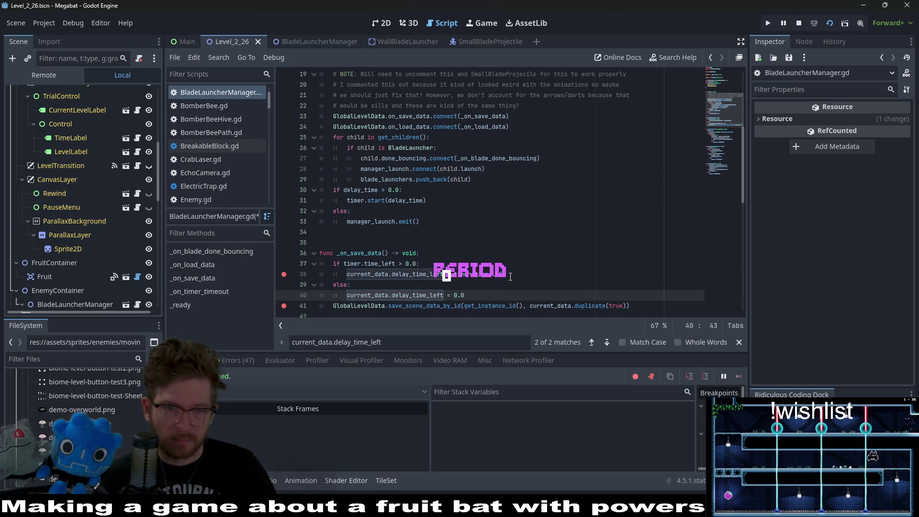
{"action": "left_click", "coordinate": [326, 232]}
{"action": "key", "text": "ctrl+s"}
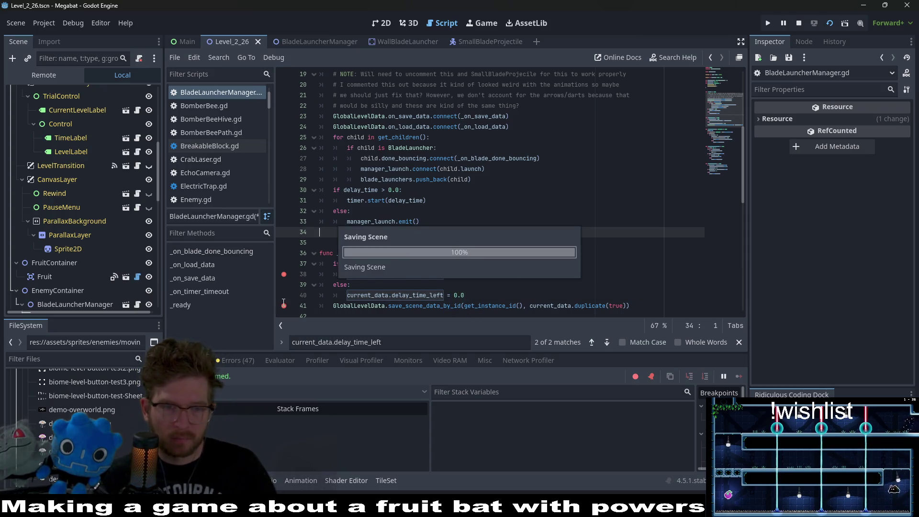
{"action": "mouse_move", "coordinate": [325, 232]}
{"action": "left_mouse_down"}
{"action": "mouse_move", "coordinate": [282, 299]}
{"action": "mouse_move", "coordinate": [327, 264]}
{"action": "left_mouse_up"}
{"action": "key", "text": "F6"}
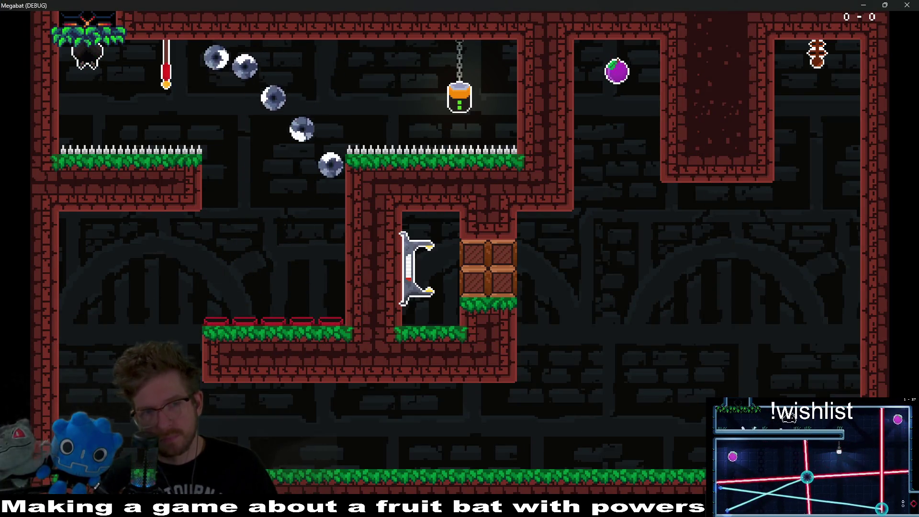
Fly the bat off its perch, continue past the _on_load_data breakpoint, and close the game.
{"action": "key", "text": "Right"}
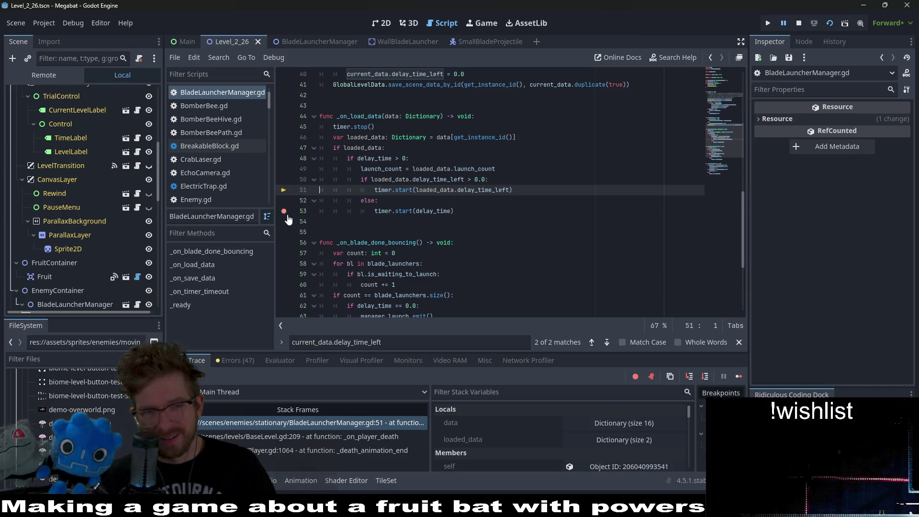
{"action": "left_click", "coordinate": [738, 377]}
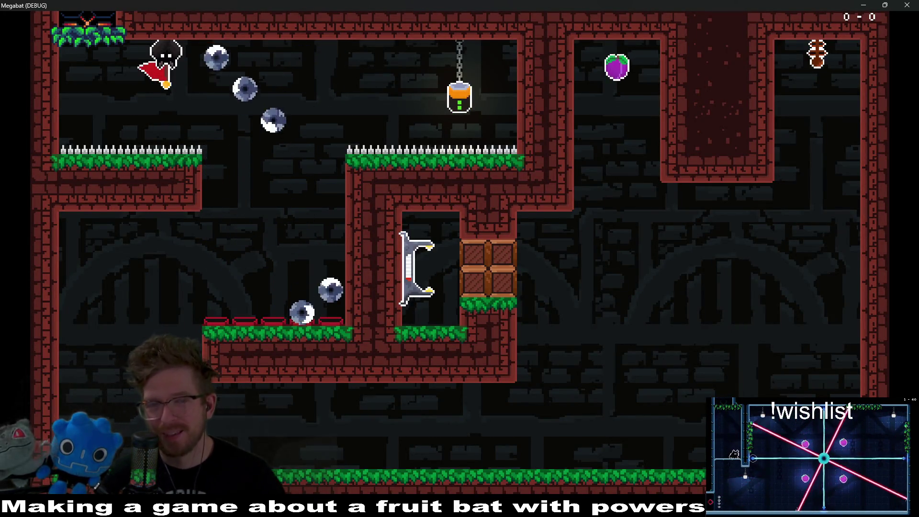
{"action": "left_click", "coordinate": [907, 4]}
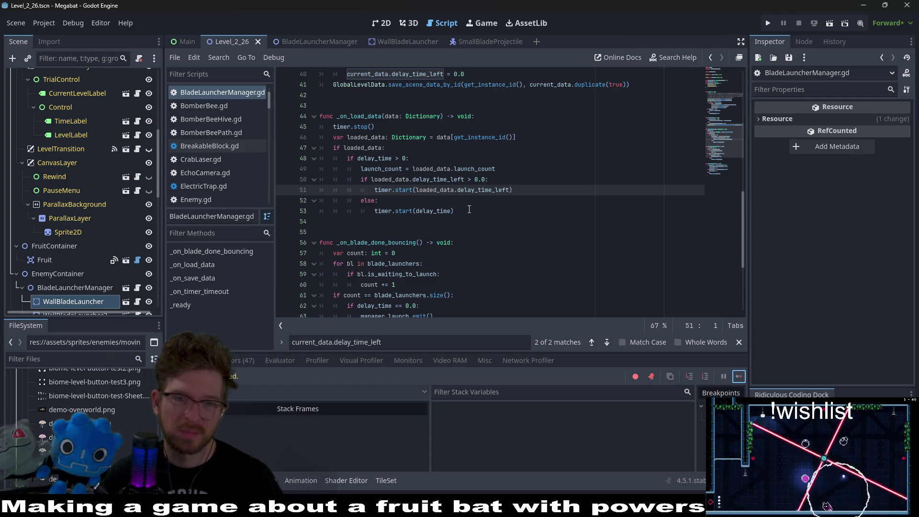
Delete the 'else: timer.start(delay_time)' branch from _on_load_data and save the script.
{"action": "left_click_drag", "start_coordinate": [469, 211], "coordinate": [238, 200]}
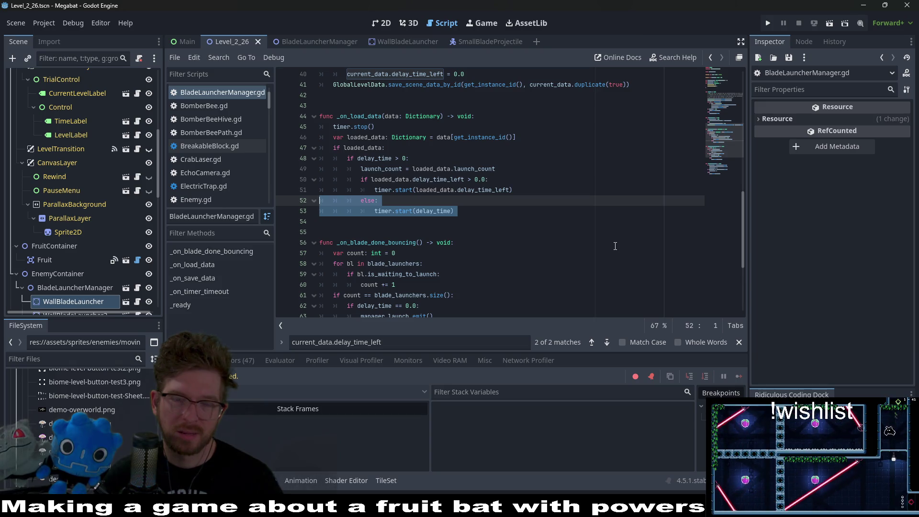
{"action": "left_click", "coordinate": [429, 211]}
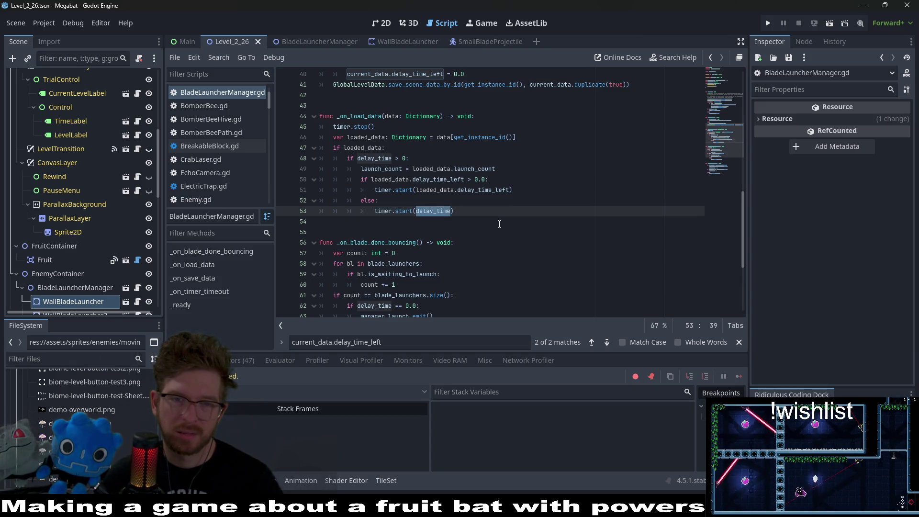
{"action": "scroll", "coordinate": [499, 224], "scroll_direction": "up", "scroll_amount": 9}
{"action": "scroll", "coordinate": [499, 224], "scroll_direction": "up", "scroll_amount": 4}
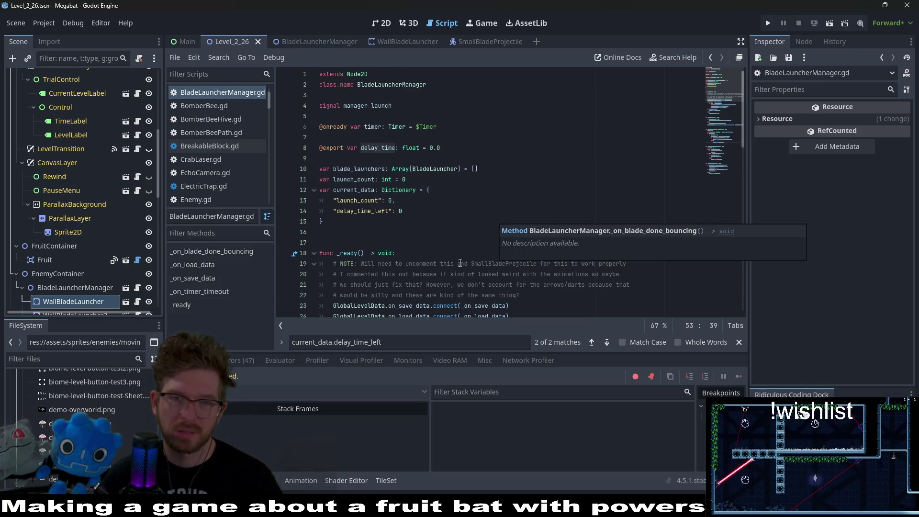
{"action": "scroll", "coordinate": [456, 264], "scroll_direction": "down", "scroll_amount": 9}
{"action": "scroll", "coordinate": [456, 264], "scroll_direction": "down", "scroll_amount": 2}
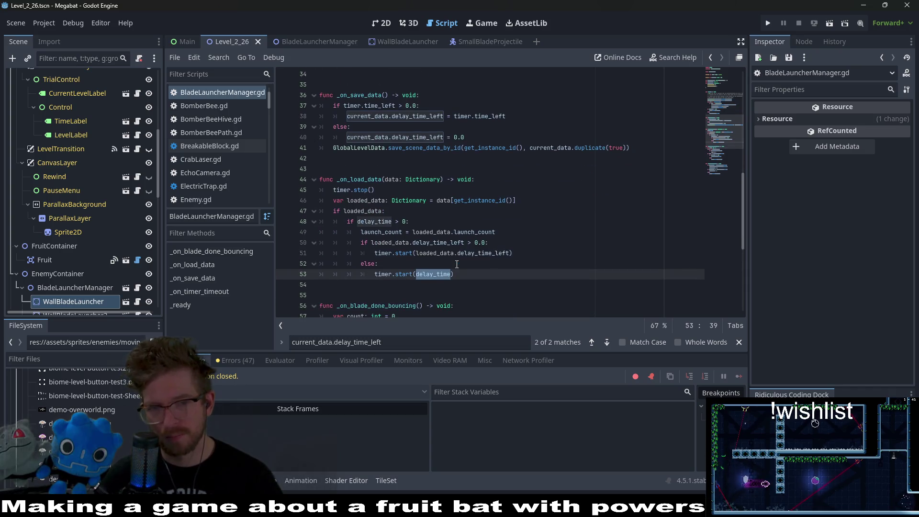
{"action": "scroll", "coordinate": [457, 264], "scroll_direction": "down", "scroll_amount": 3}
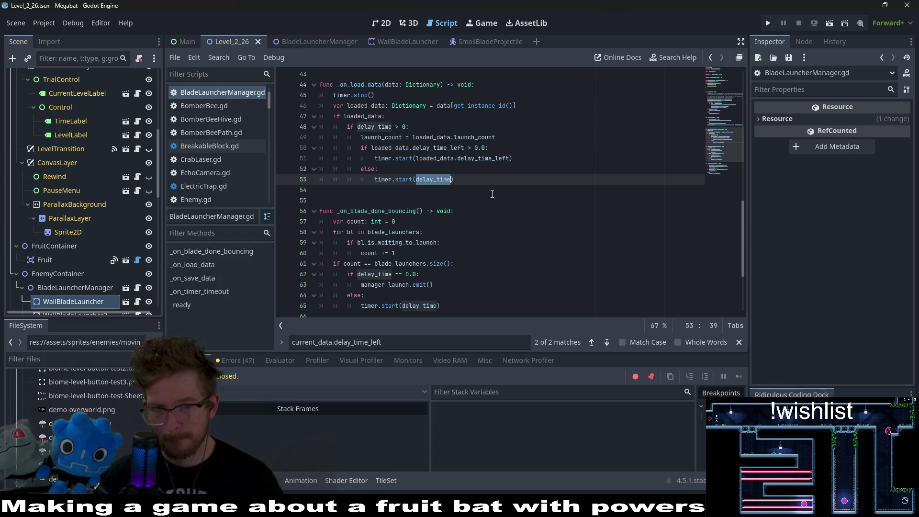
{"action": "mouse_move", "coordinate": [478, 177]}
{"action": "left_mouse_down"}
{"action": "mouse_move", "coordinate": [478, 168]}
{"action": "mouse_move", "coordinate": [549, 161]}
{"action": "left_mouse_up"}
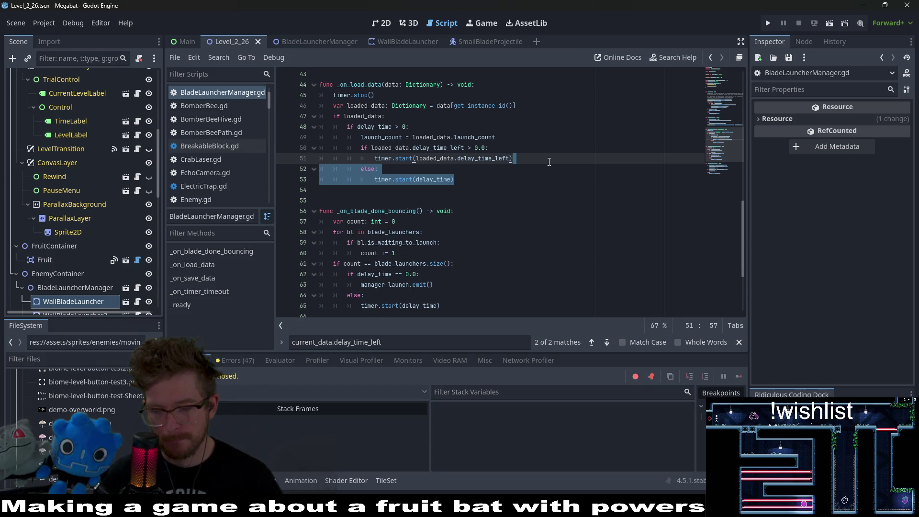
{"action": "key", "text": "BackSpace"}
{"action": "key", "text": "ctrl+s"}
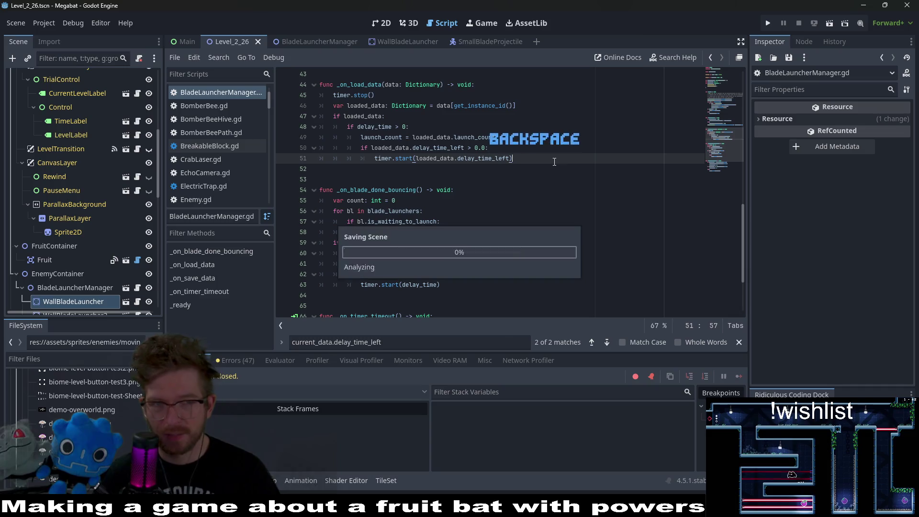
{"action": "left_click", "coordinate": [831, 25]}
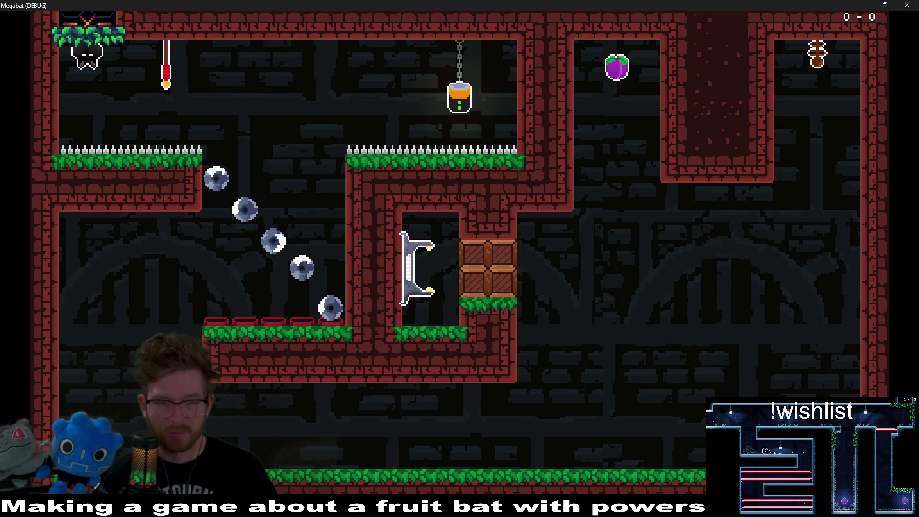
{"action": "key", "text": "Right"}
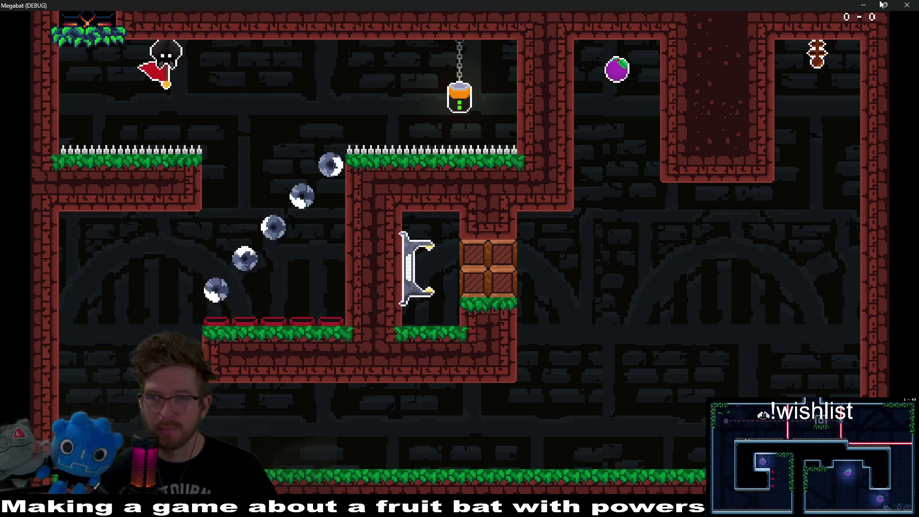
{"action": "left_click", "coordinate": [906, 5]}
{"action": "left_click", "coordinate": [831, 28]}
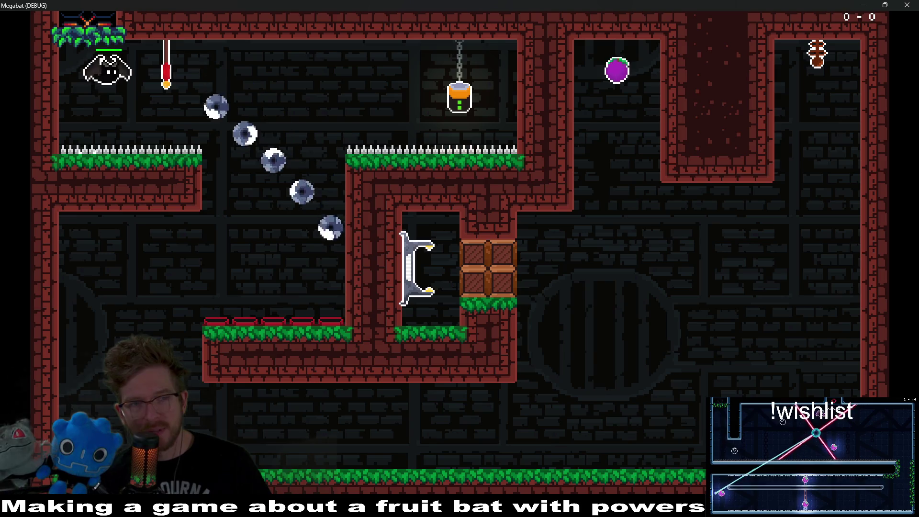
{"action": "key", "text": "Right"}
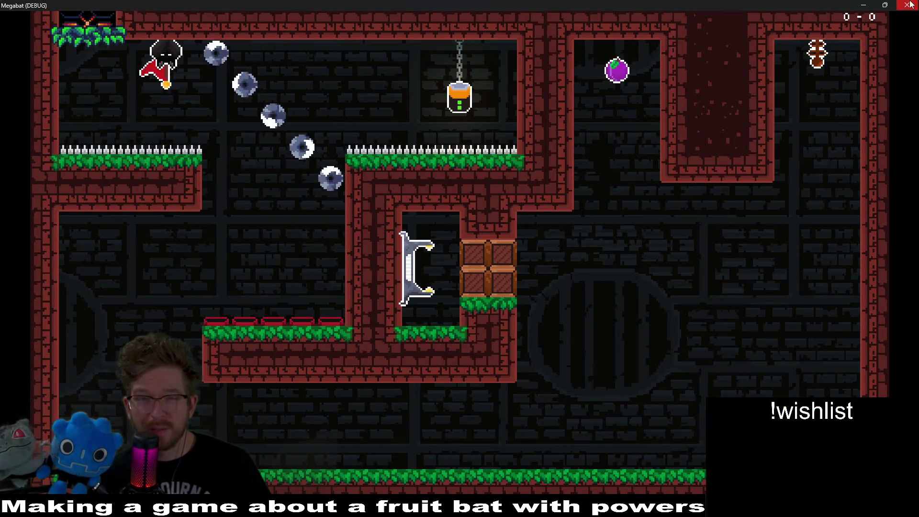
{"action": "left_click", "coordinate": [908, 6]}
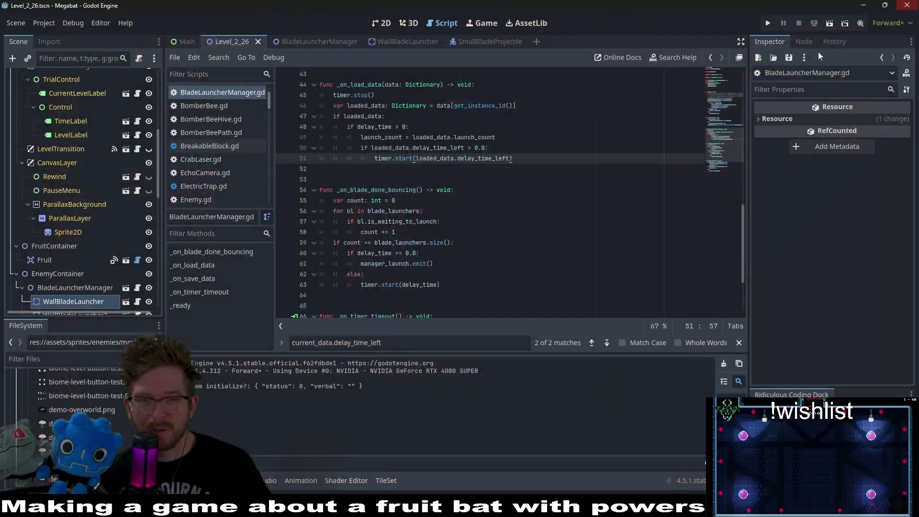
Restart the level, fly the bat to the ceiling, trigger rewinds, then stop the game with F8.
{"action": "left_click", "coordinate": [829, 23]}
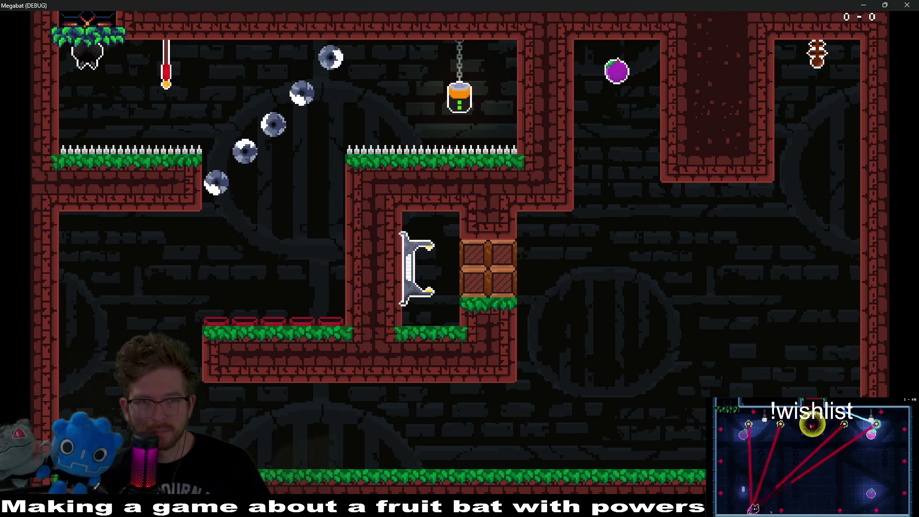
{"action": "key", "text": "Right"}
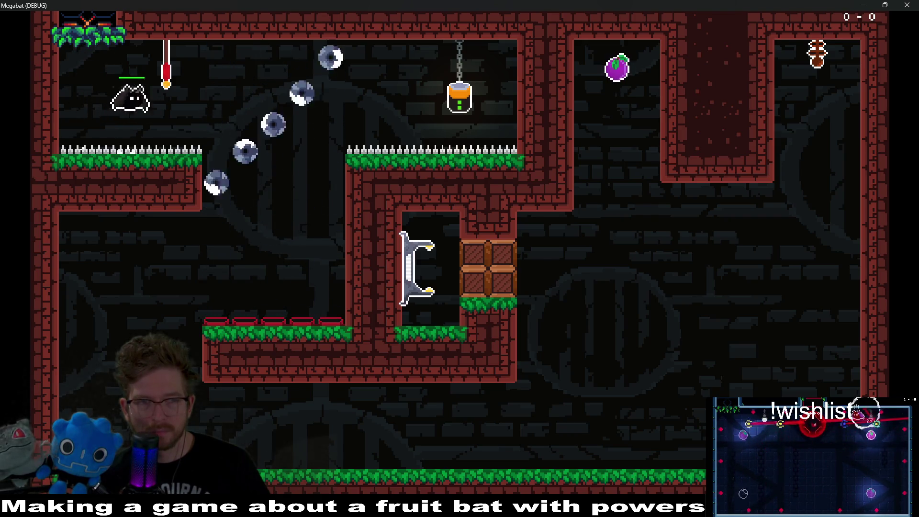
{"action": "key", "text": "Right"}
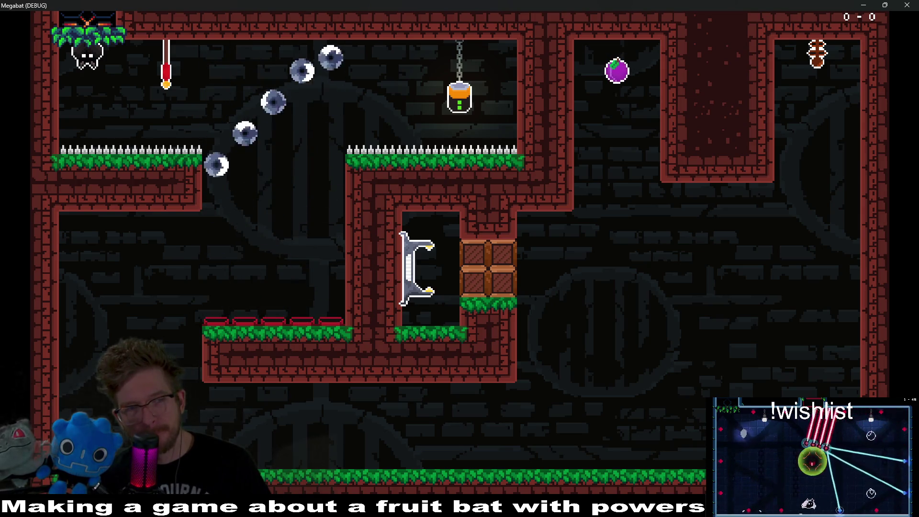
{"action": "key", "text": "Right"}
{"action": "key", "text": "space"}
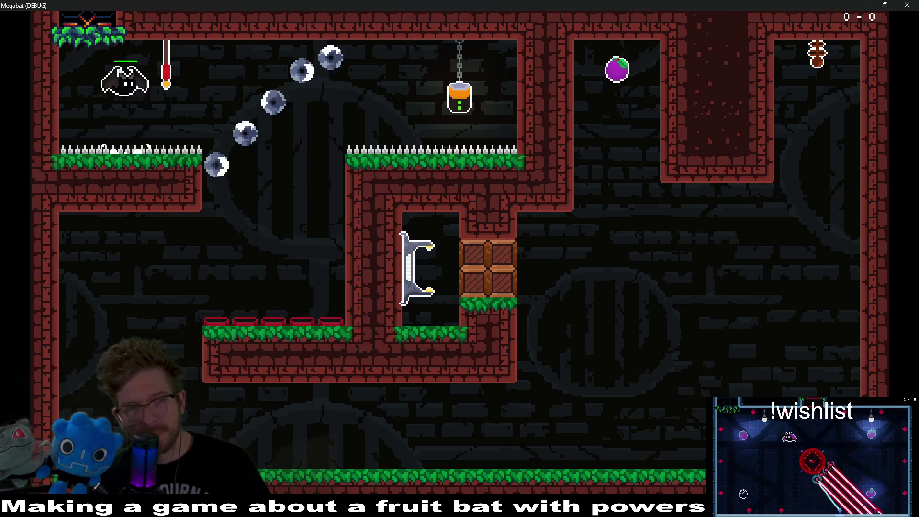
{"action": "key", "text": "space"}
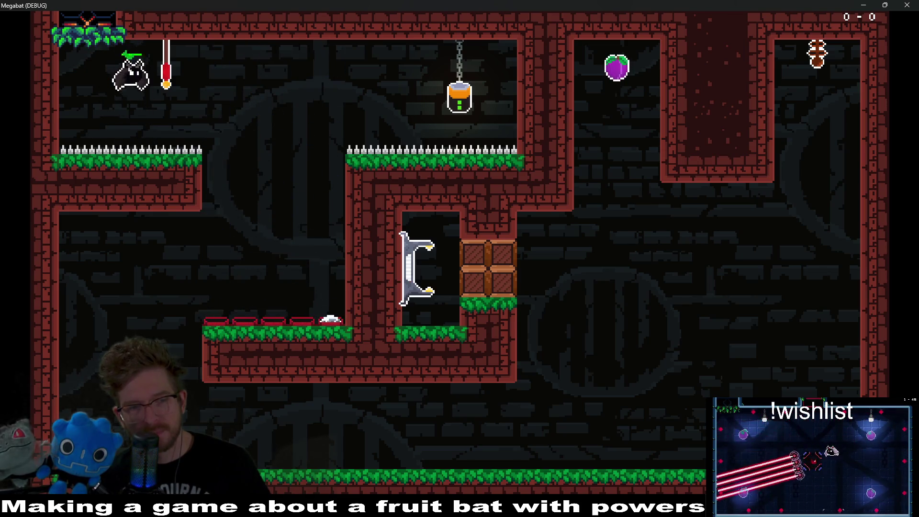
{"action": "key", "text": "space"}
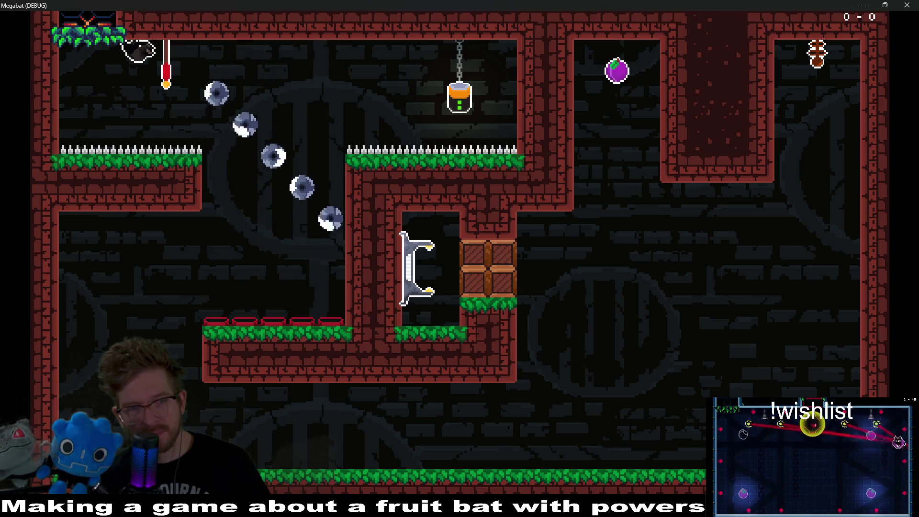
{"action": "key", "text": "Right"}
{"action": "key", "text": "space"}
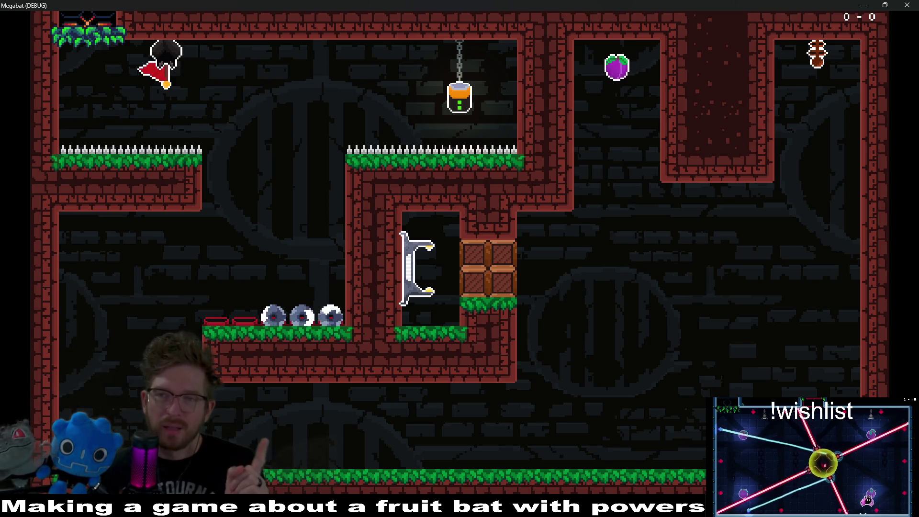
{"action": "key", "text": "F8"}
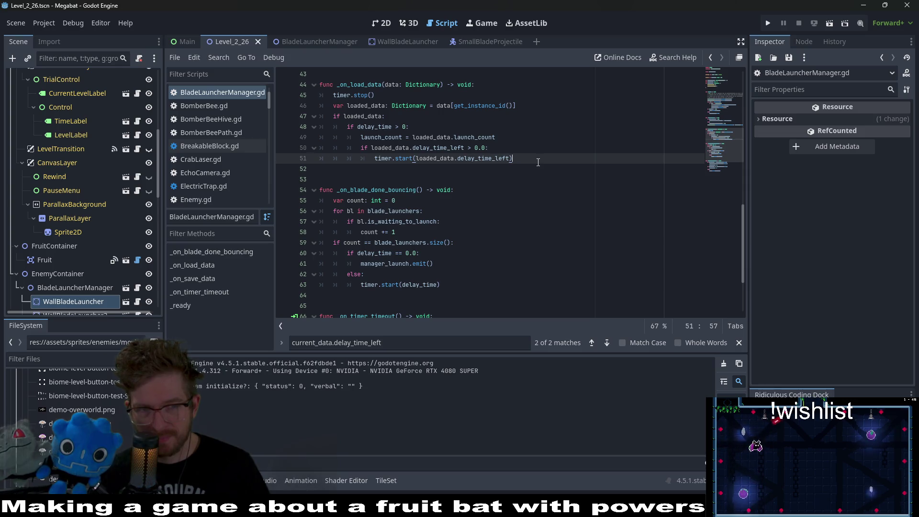
Switch to the SmallBladeProjectile scene and place the caret at the end of line 63.
{"action": "left_click", "coordinate": [346, 42]}
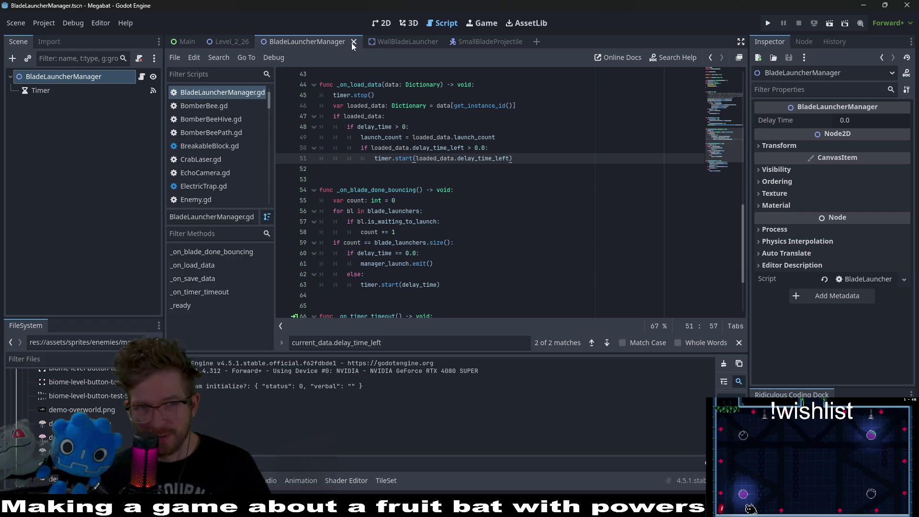
{"action": "left_click", "coordinate": [487, 42]}
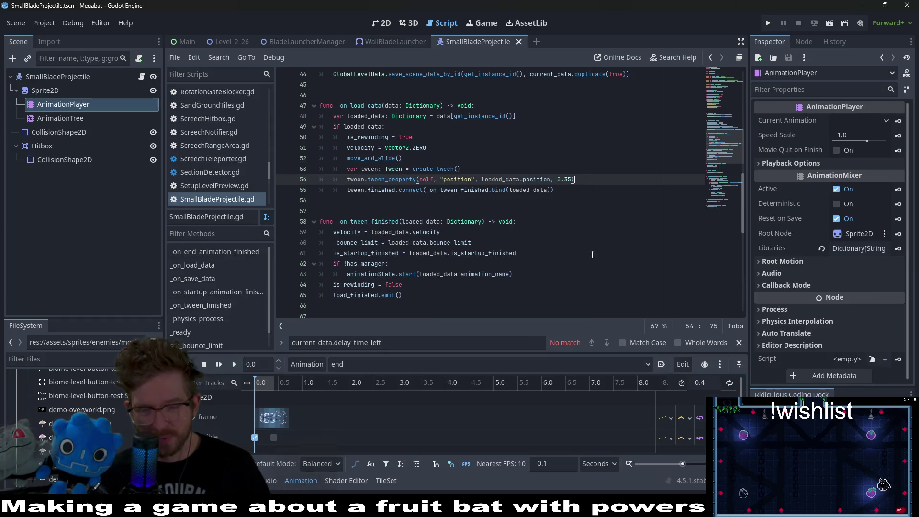
{"action": "scroll", "coordinate": [503, 261], "scroll_direction": "down", "scroll_amount": 1}
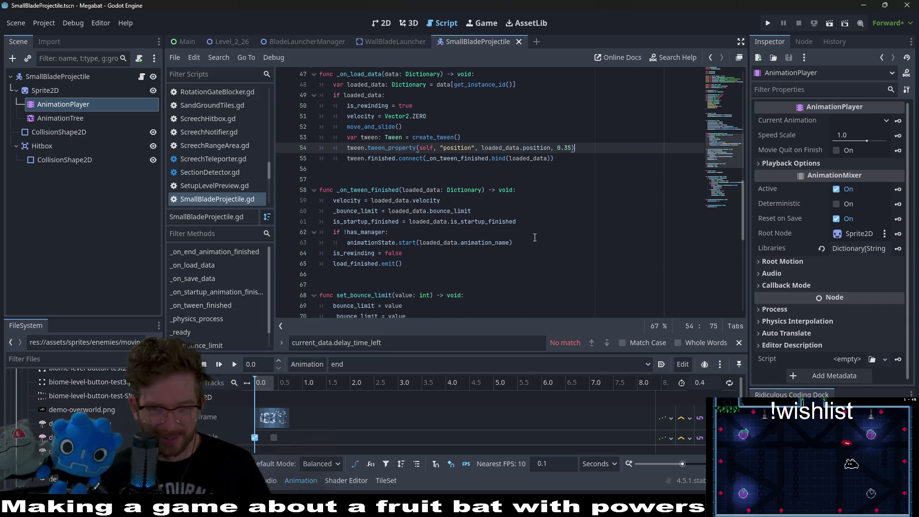
{"action": "left_click", "coordinate": [529, 233]}
{"action": "left_click", "coordinate": [531, 247]}
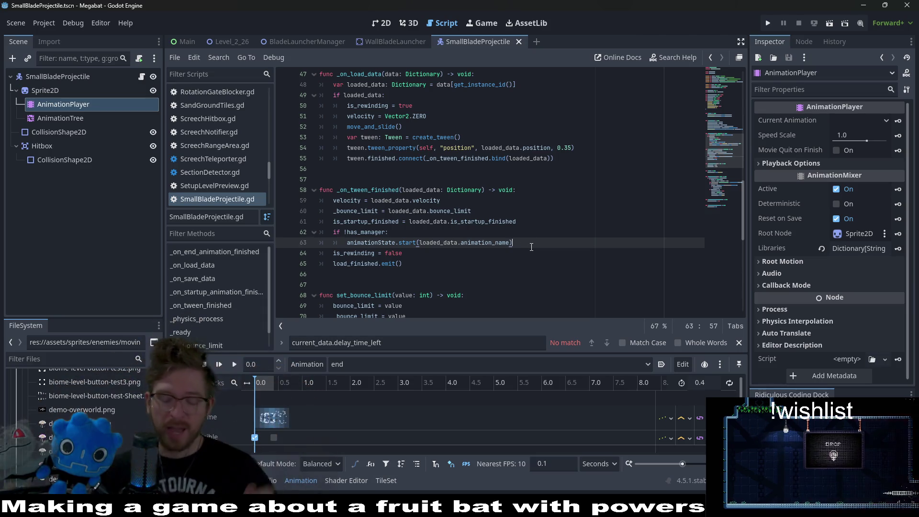
{"action": "key", "text": "Return"}
{"action": "key", "text": "BackSpace"}
{"action": "type", "text": "else:"}
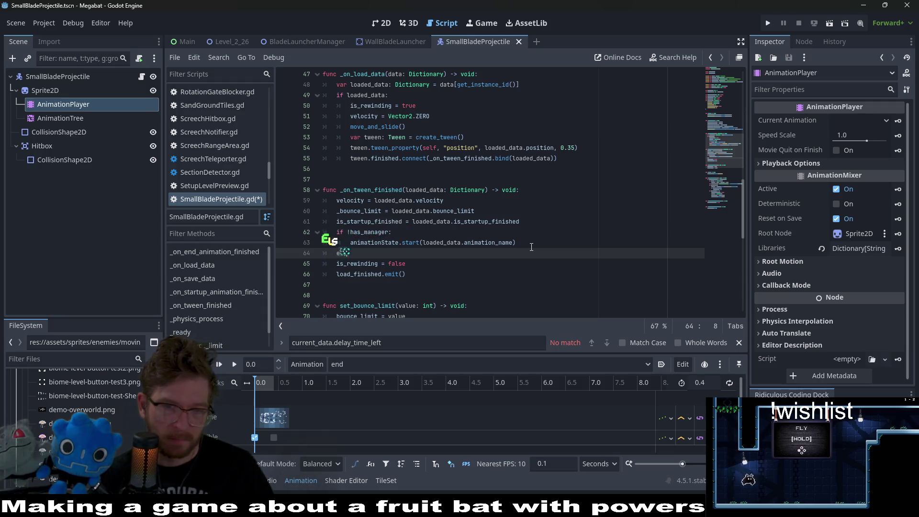
{"action": "key", "text": "Return"}
{"action": "type", "text": "pass"}
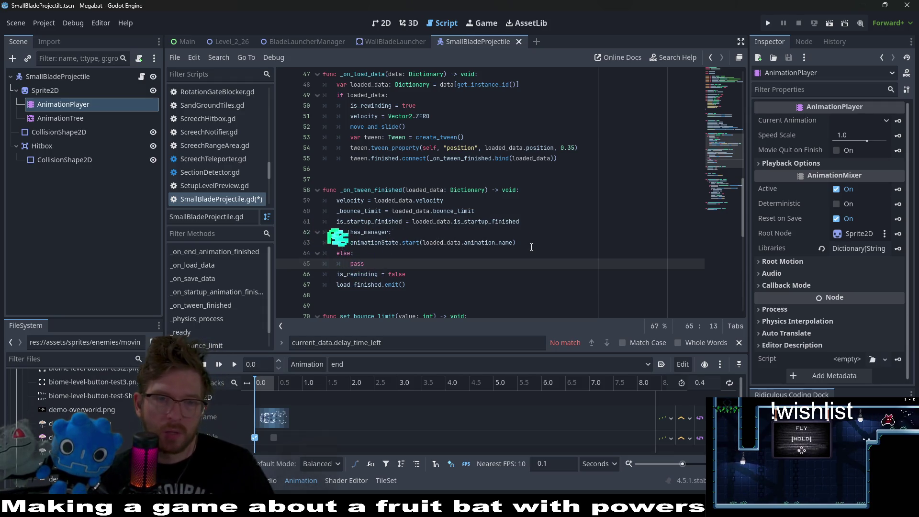
{"action": "left_click", "coordinate": [531, 246]}
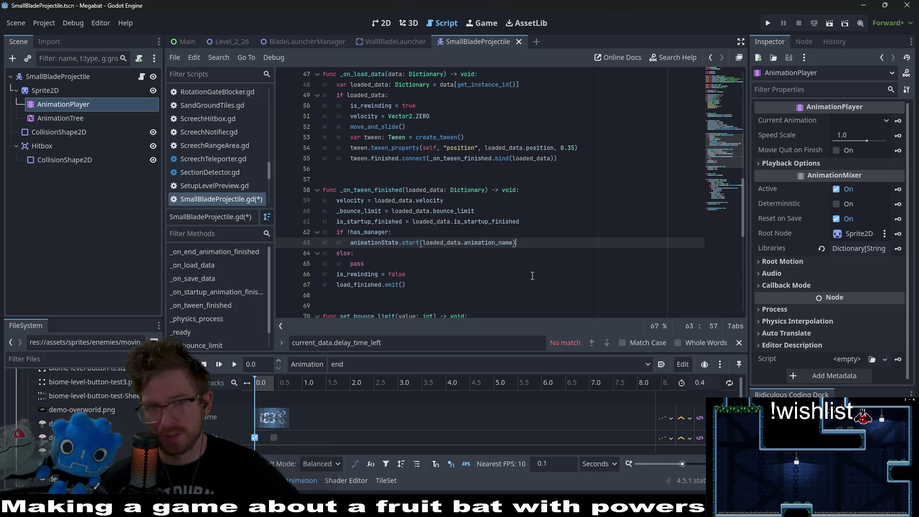
{"action": "scroll", "coordinate": [532, 276], "scroll_direction": "up", "scroll_amount": 2}
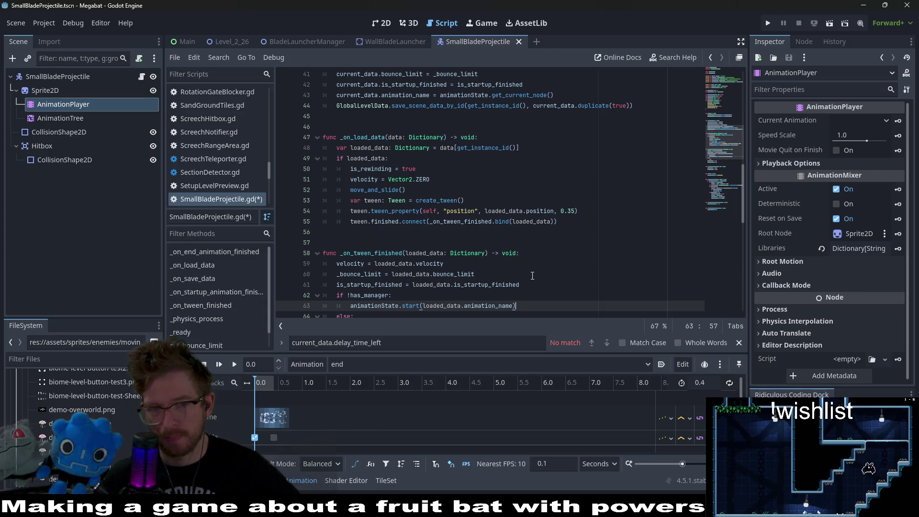
{"action": "scroll", "coordinate": [532, 275], "scroll_direction": "down", "scroll_amount": 1}
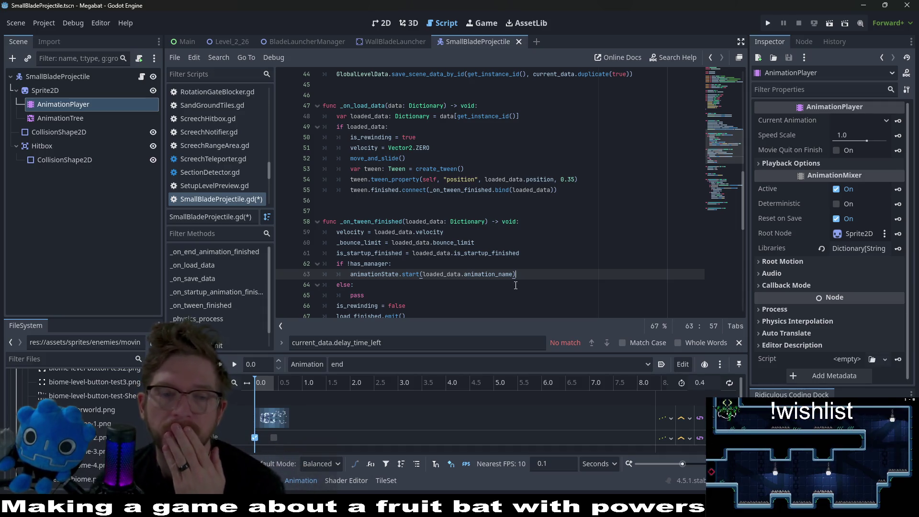
{"action": "left_click", "coordinate": [501, 291]}
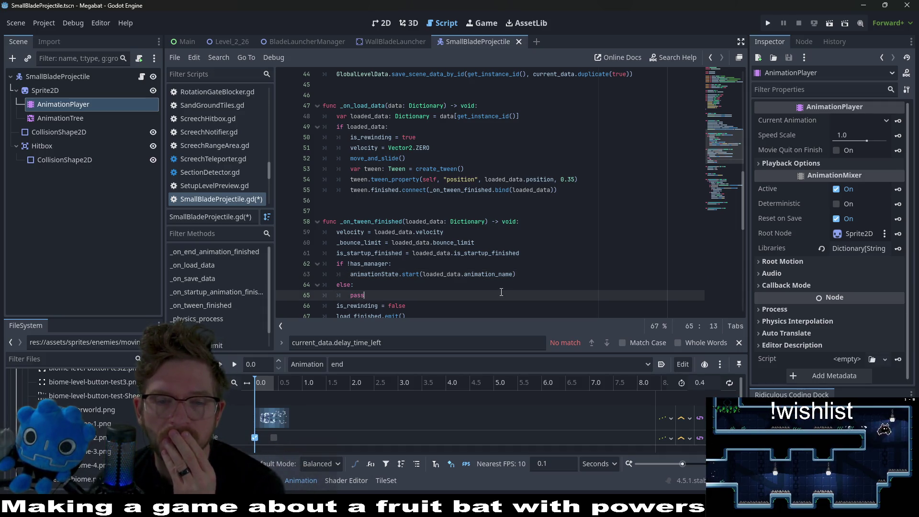
{"action": "left_click_drag", "start_coordinate": [511, 292], "coordinate": [537, 274]}
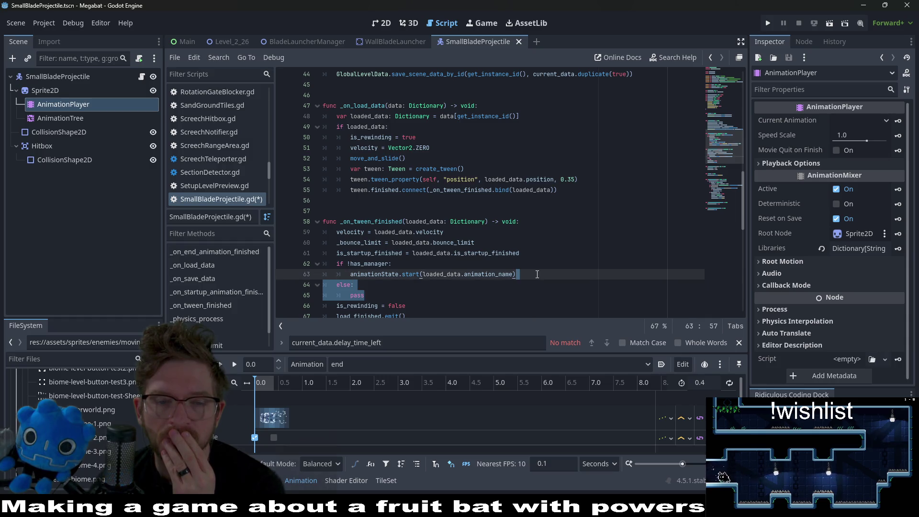
{"action": "scroll", "coordinate": [537, 275], "scroll_direction": "down", "scroll_amount": 1}
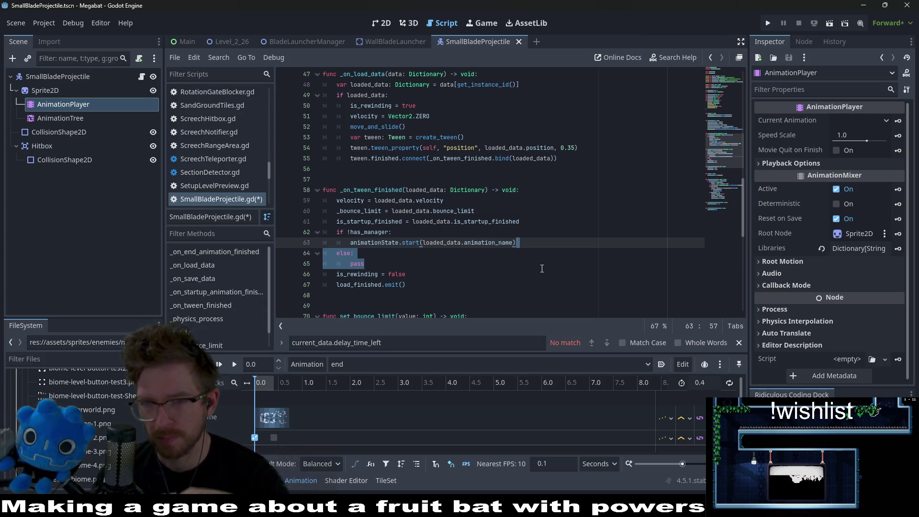
{"action": "key", "text": "BackSpace"}
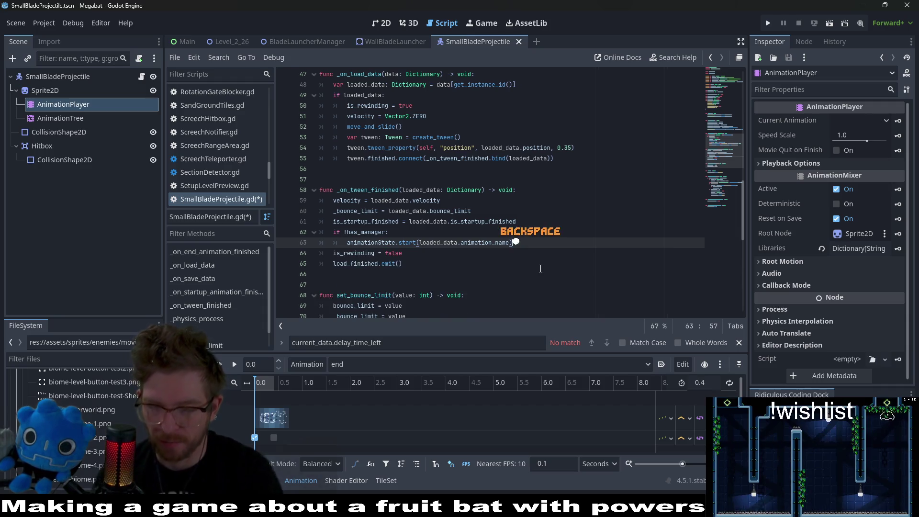
{"action": "left_click", "coordinate": [538, 269]}
{"action": "key", "text": "ctrl+s"}
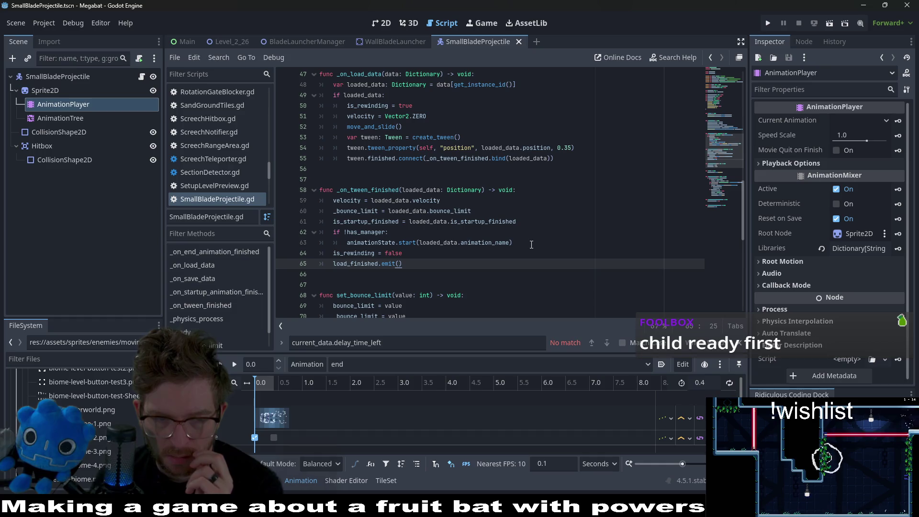
{"action": "scroll", "coordinate": [527, 248], "scroll_direction": "up", "scroll_amount": 9}
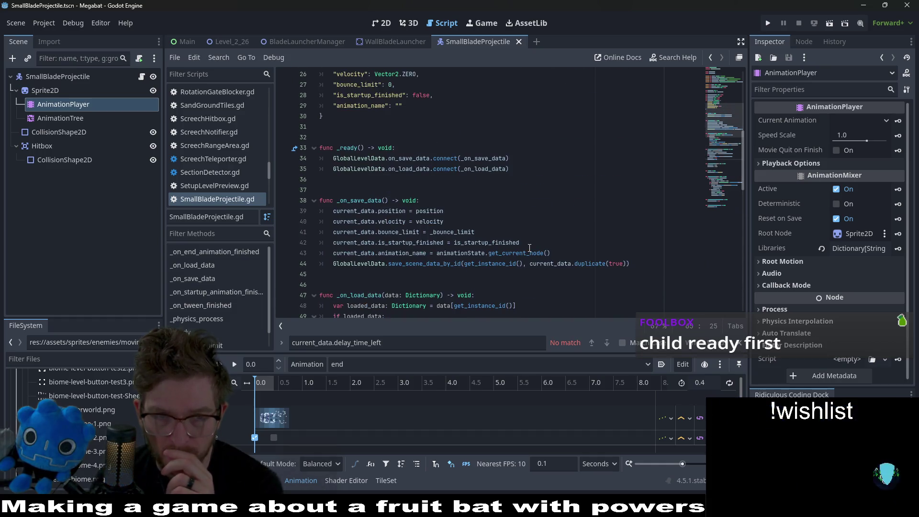
{"action": "scroll", "coordinate": [529, 248], "scroll_direction": "down", "scroll_amount": 4}
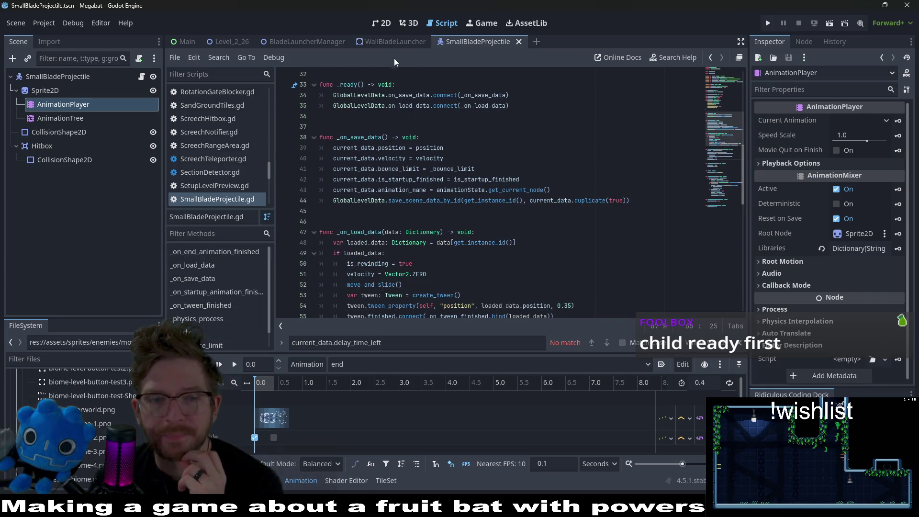
{"action": "scroll", "coordinate": [433, 140], "scroll_direction": "down", "scroll_amount": 2}
{"action": "scroll", "coordinate": [434, 140], "scroll_direction": "down", "scroll_amount": 3}
{"action": "left_click", "coordinate": [521, 270]}
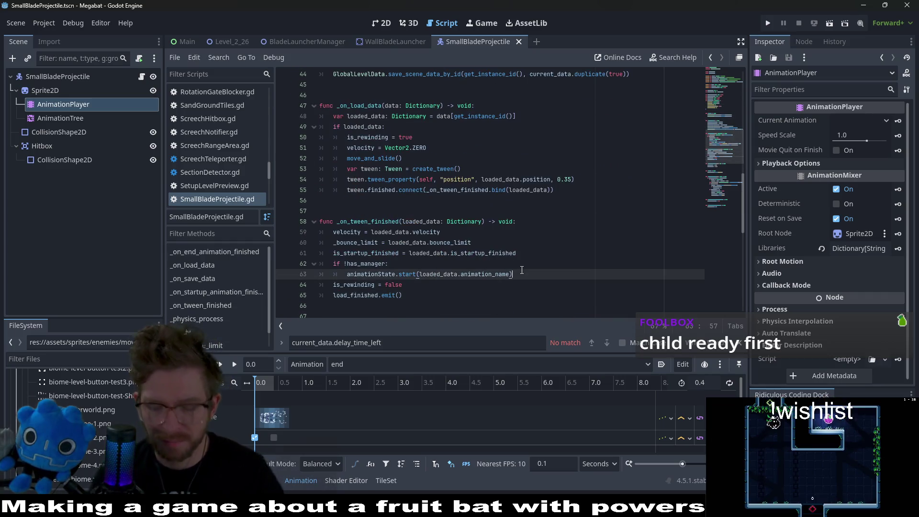
{"action": "key", "text": "Return"}
{"action": "type", "text": "animationState."}
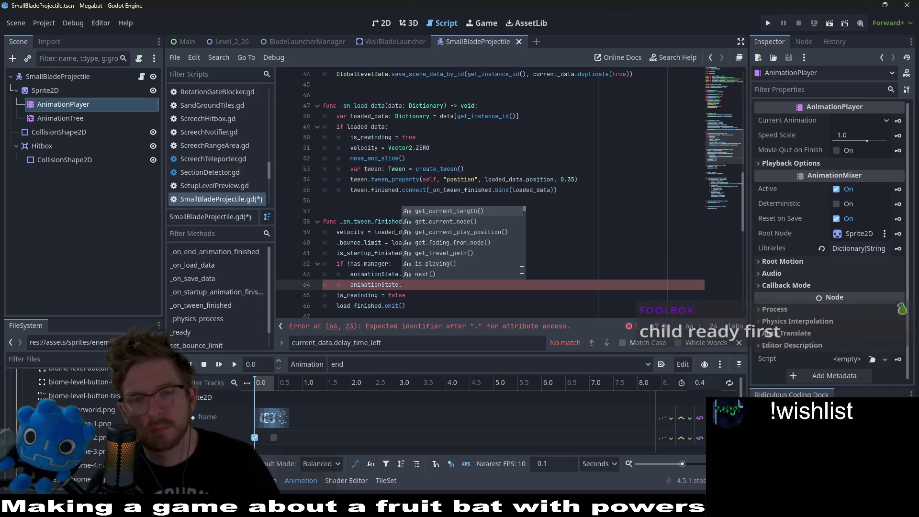
{"action": "type", "text": "next("}
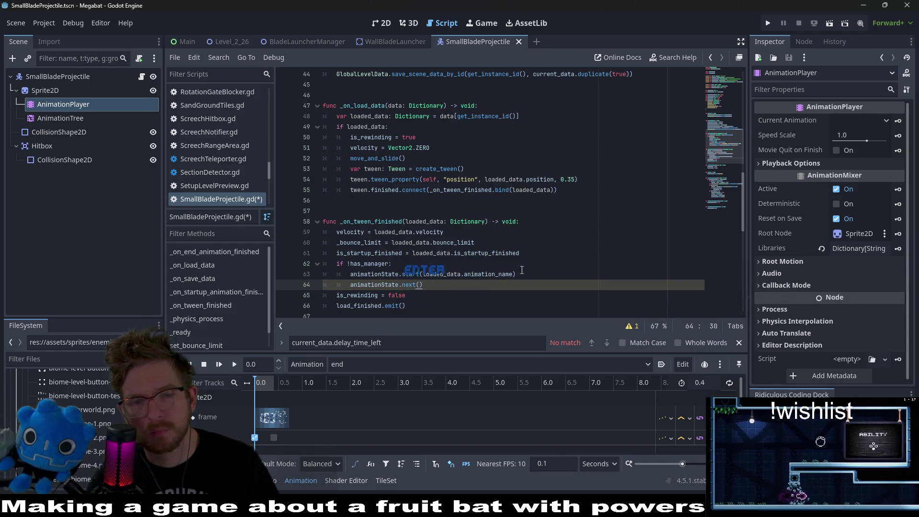
{"action": "key", "text": "Return"}
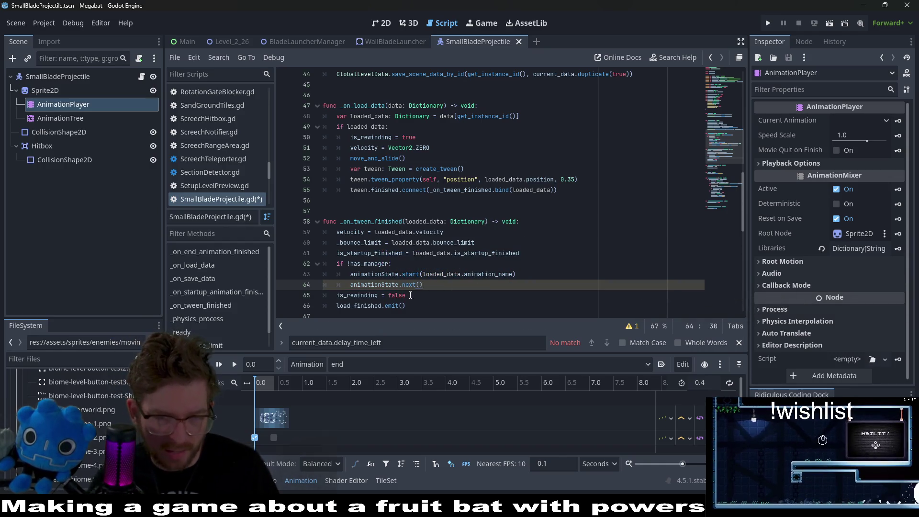
{"action": "left_click", "coordinate": [407, 288], "text": "ctrl"}
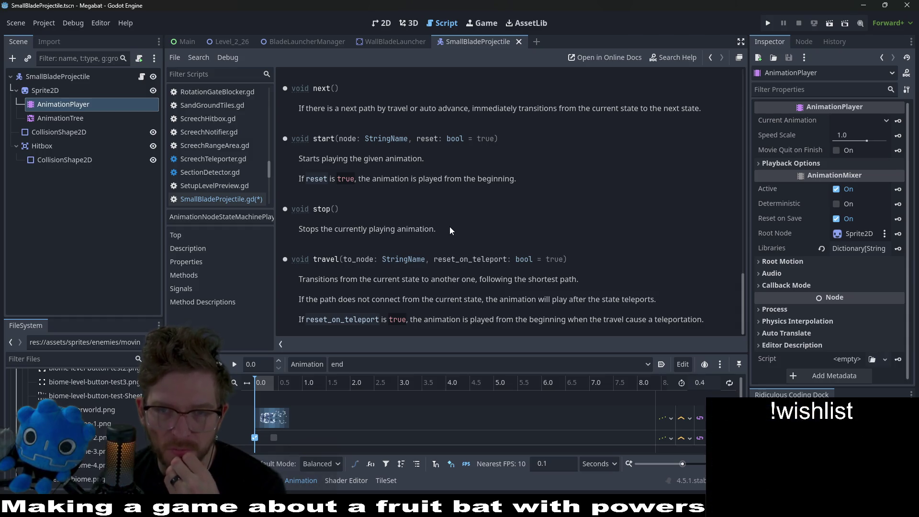
{"action": "left_click", "coordinate": [238, 200]}
{"action": "left_click_drag", "start_coordinate": [423, 285], "coordinate": [528, 278]}
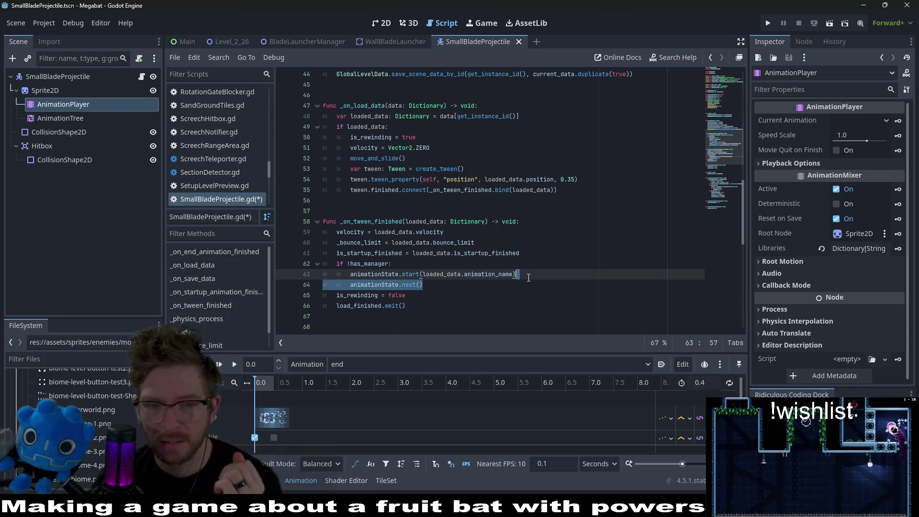
{"action": "key", "text": "BackSpace"}
{"action": "key", "text": "ctrl+s"}
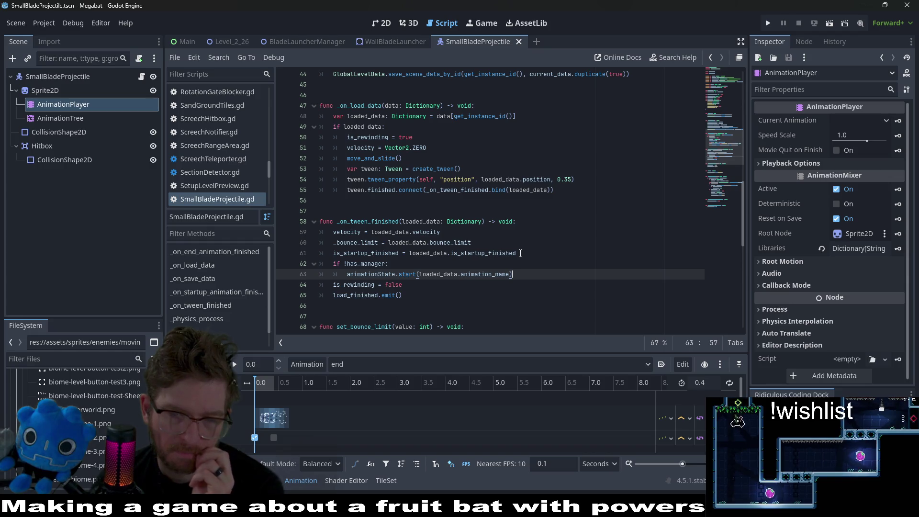
{"action": "left_click_drag", "start_coordinate": [518, 273], "coordinate": [351, 276]}
{"action": "key", "text": "ctrl+c"}
{"action": "scroll", "coordinate": [383, 271], "scroll_direction": "down", "scroll_amount": 4}
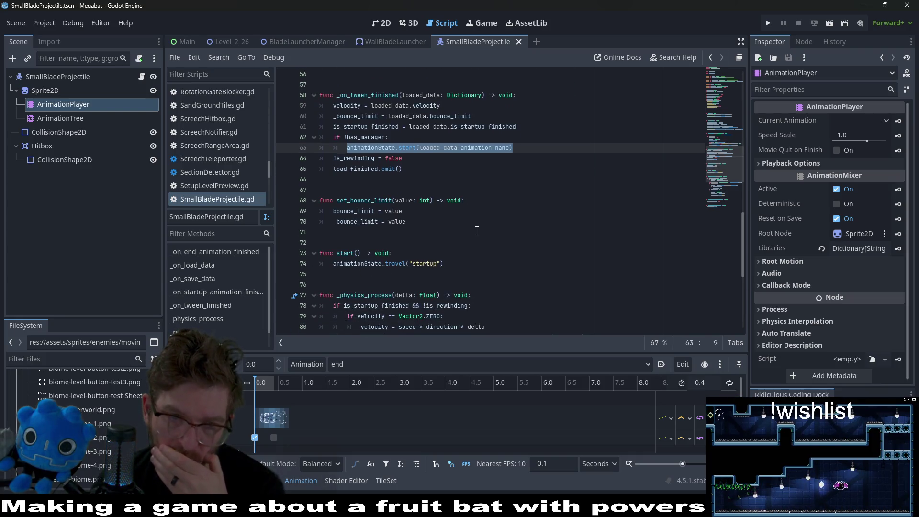
Add 'func manager_continue() -> void:' below start() with the pasted animationState.start line.
{"action": "left_click", "coordinate": [392, 277]}
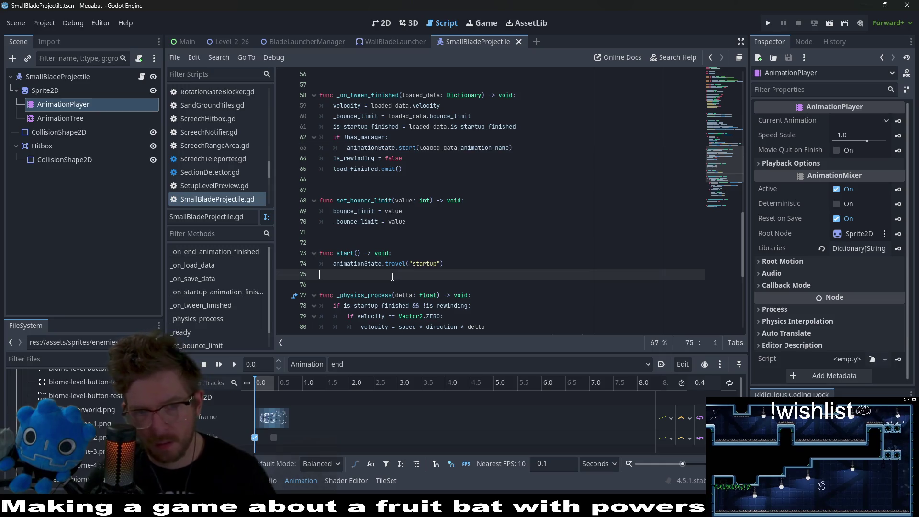
{"action": "key", "text": "Return"}
{"action": "key", "text": "Return"}
{"action": "key", "text": "Return"}
{"action": "key", "text": "Up"}
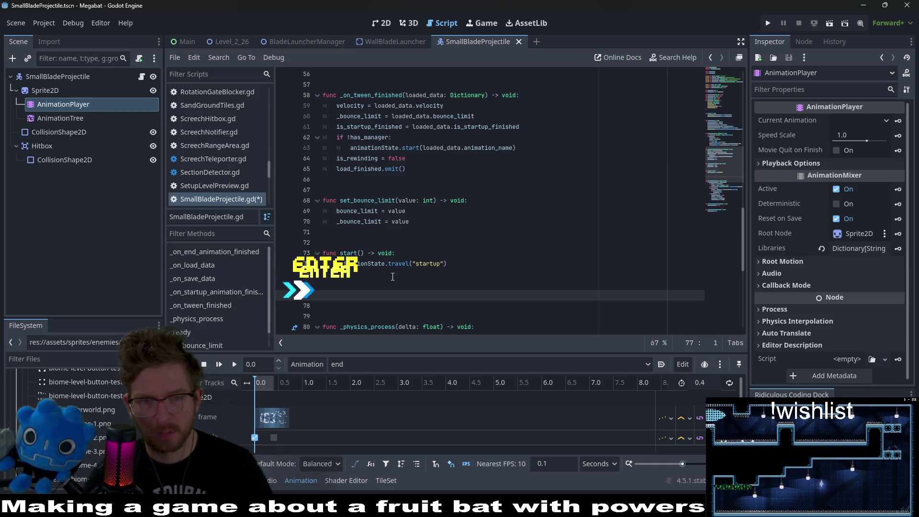
{"action": "type", "text": "func contin"}
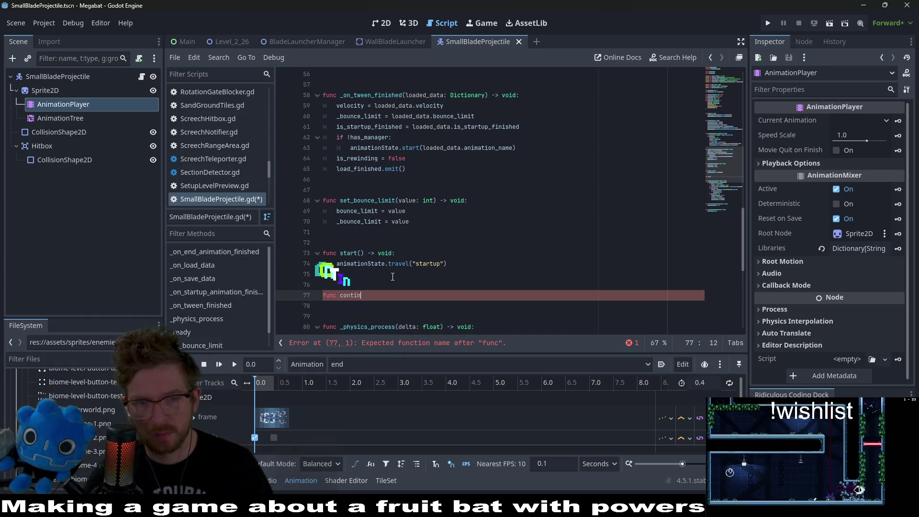
{"action": "key", "text": "BackSpace"}
{"action": "key", "text": "BackSpace"}
{"action": "key", "text": "BackSpace"}
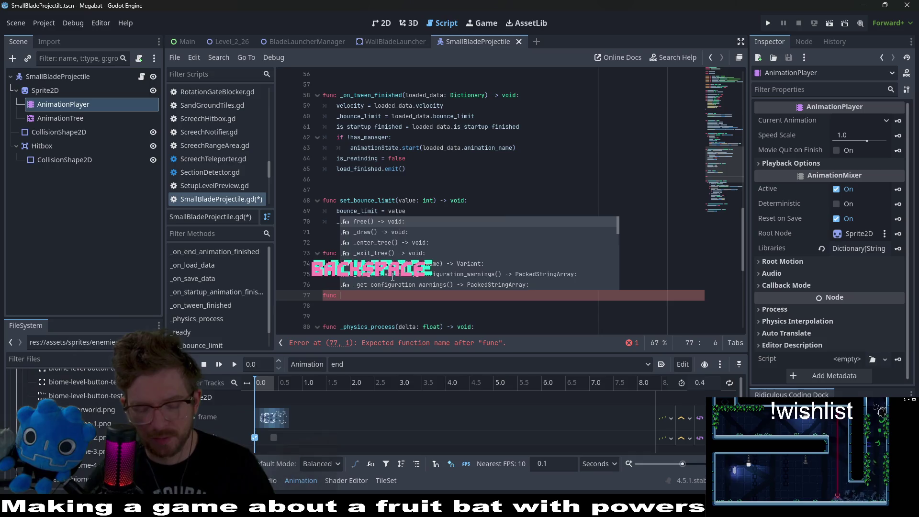
{"action": "type", "text": "manager_continue("}
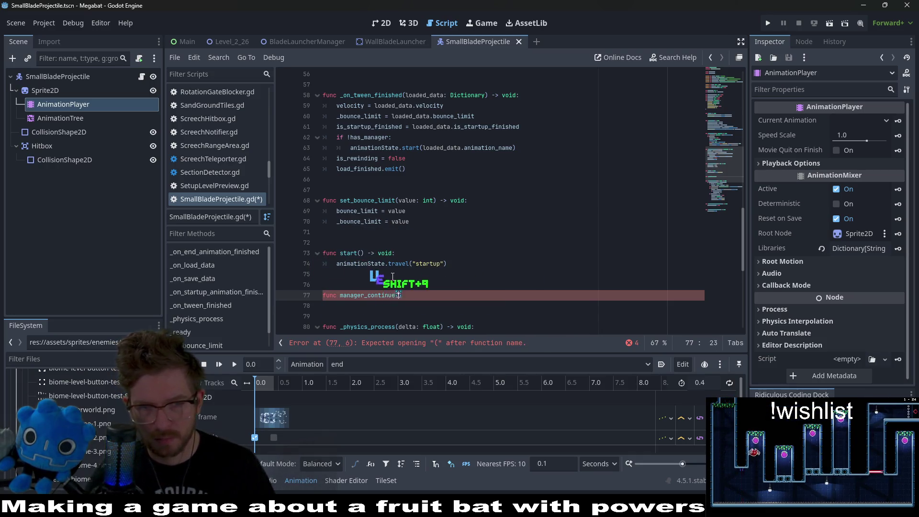
{"action": "type", "text": ") -> "}
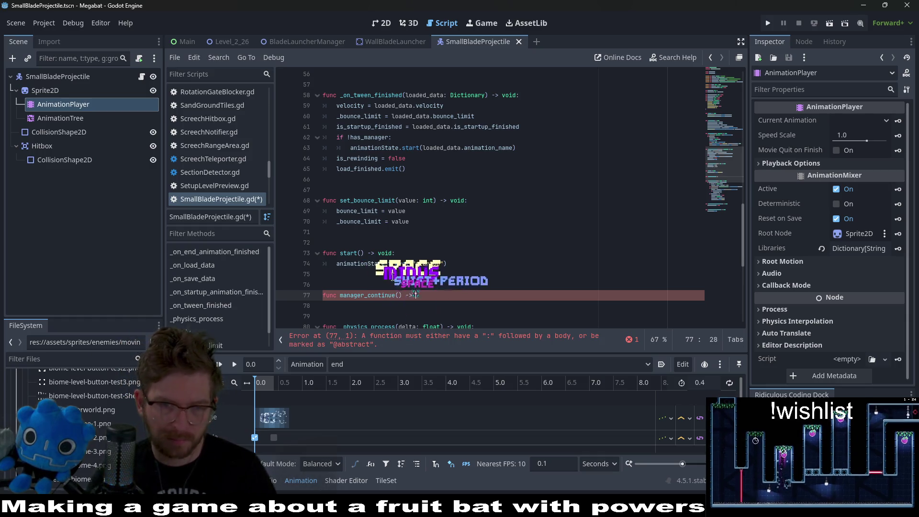
{"action": "type", "text": "void:"}
{"action": "key", "text": "Return"}
{"action": "key", "text": "ctrl+v"}
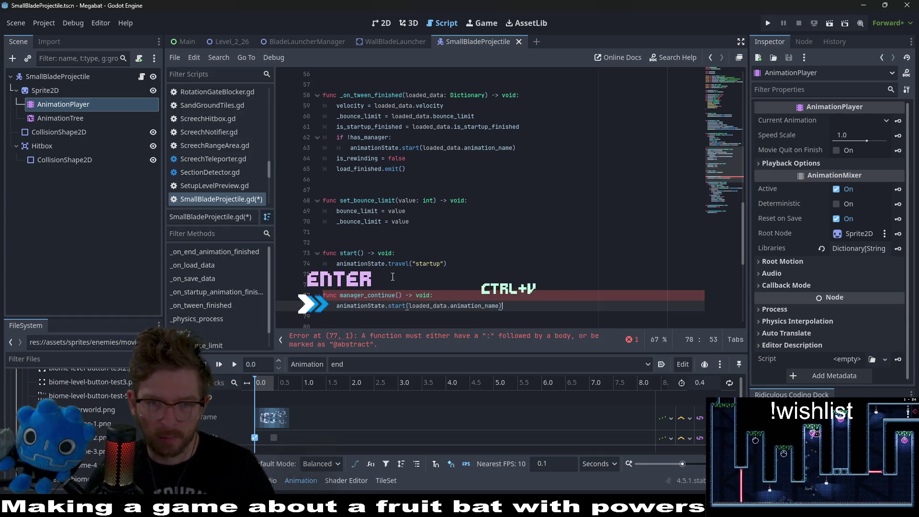
Change loaded_data to current_data in manager_continue, check the start documentation, and save.
{"action": "double_click", "coordinate": [428, 305]}
{"action": "key", "text": "Delete"}
{"action": "key", "text": "Delete"}
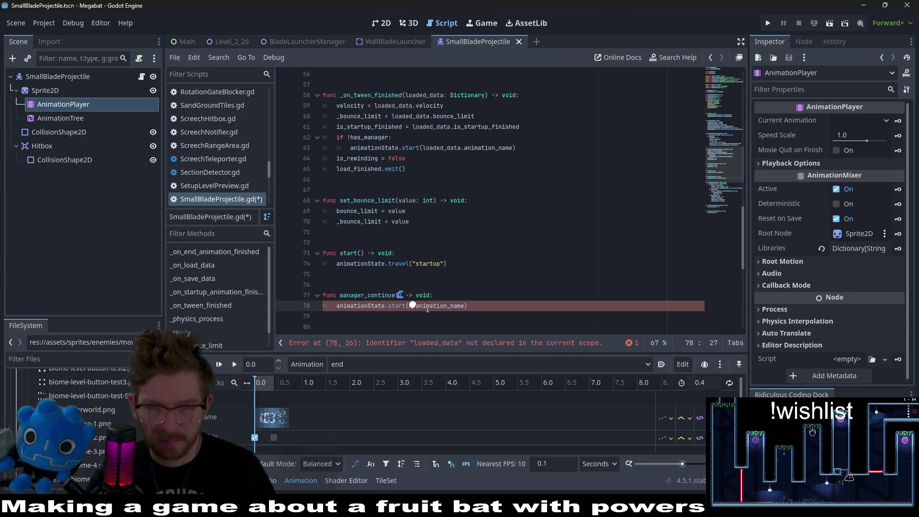
{"action": "type", "text": "current_data."}
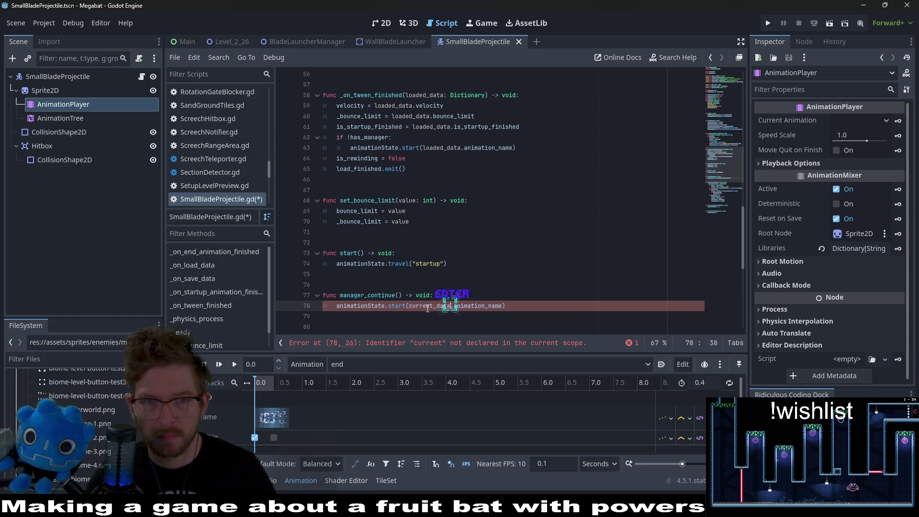
{"action": "key", "text": "Return"}
{"action": "scroll", "coordinate": [445, 237], "scroll_direction": "up", "scroll_amount": 3}
{"action": "scroll", "coordinate": [446, 237], "scroll_direction": "up", "scroll_amount": 1}
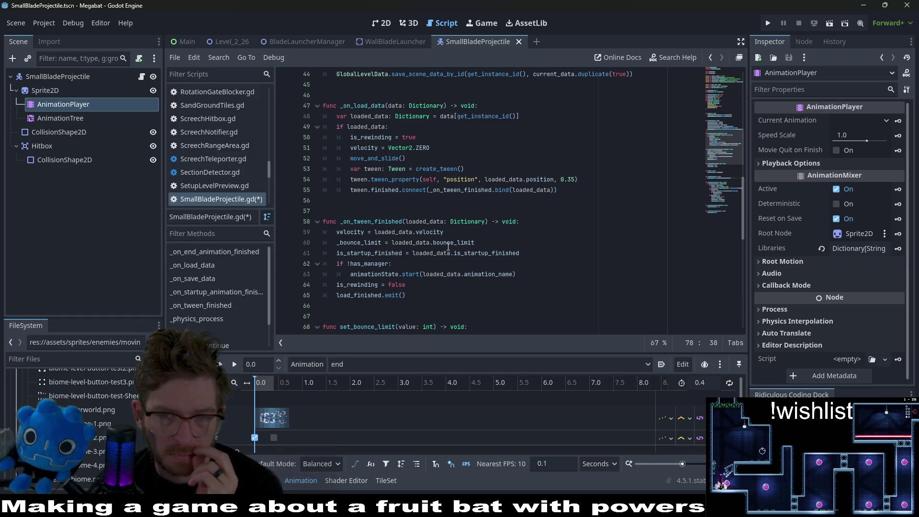
{"action": "scroll", "coordinate": [449, 246], "scroll_direction": "down", "scroll_amount": 4}
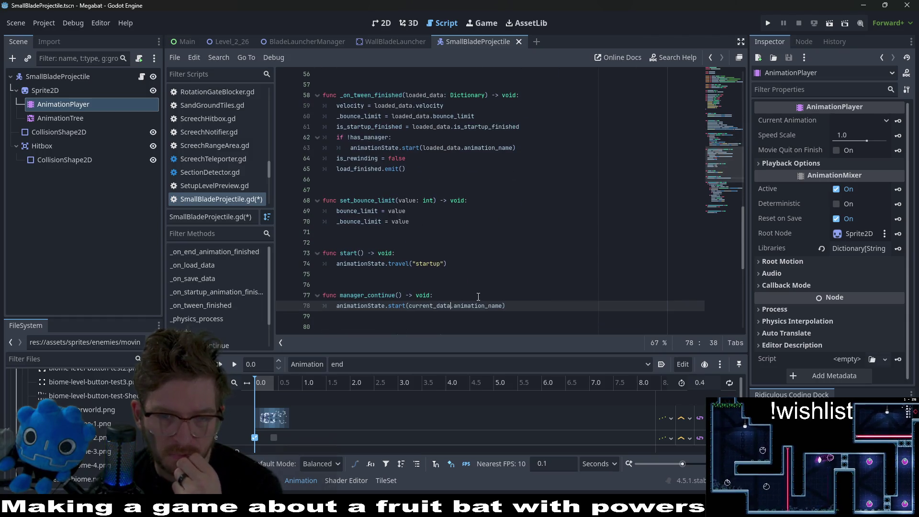
{"action": "double_click", "coordinate": [393, 306]}
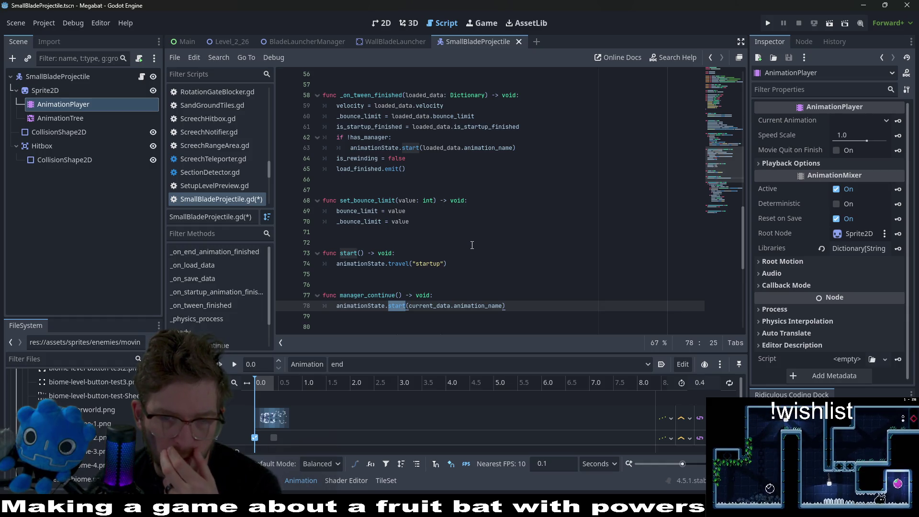
{"action": "scroll", "coordinate": [472, 245], "scroll_direction": "down", "scroll_amount": 2}
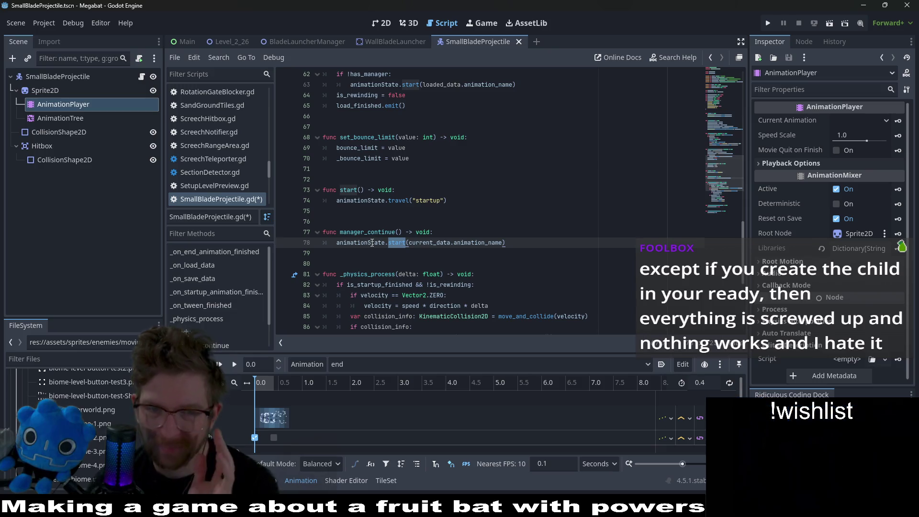
{"action": "key", "text": "ctrl+s"}
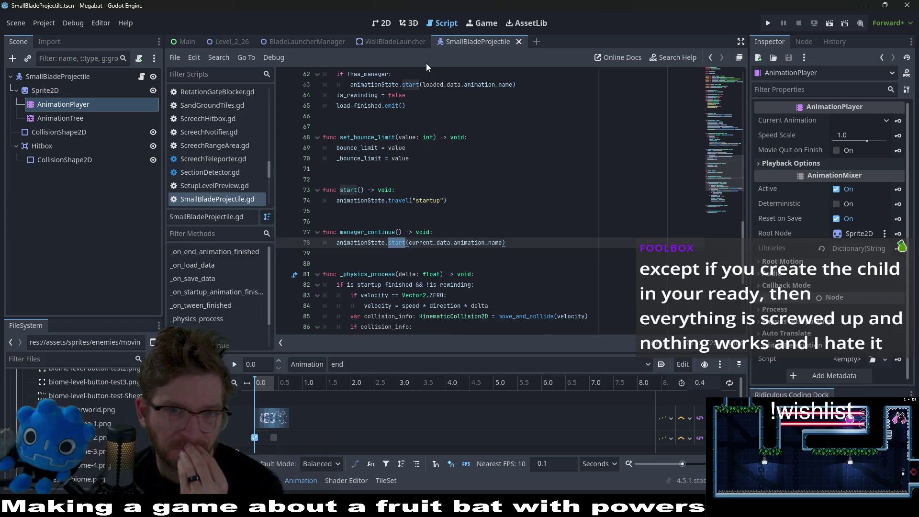
Scroll through the WallBladeLauncher script, then switch to the BladeLauncherManager scene.
{"action": "left_click", "coordinate": [392, 43]}
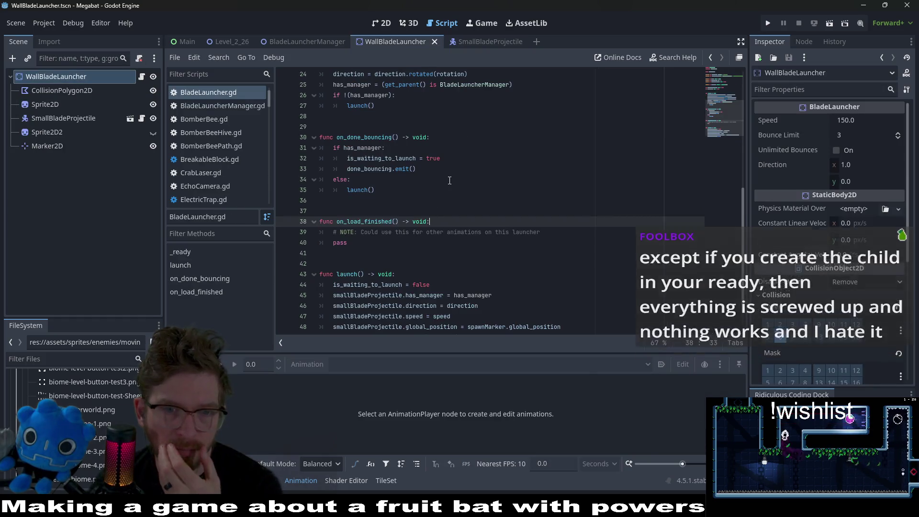
{"action": "scroll", "coordinate": [449, 181], "scroll_direction": "down", "scroll_amount": 1}
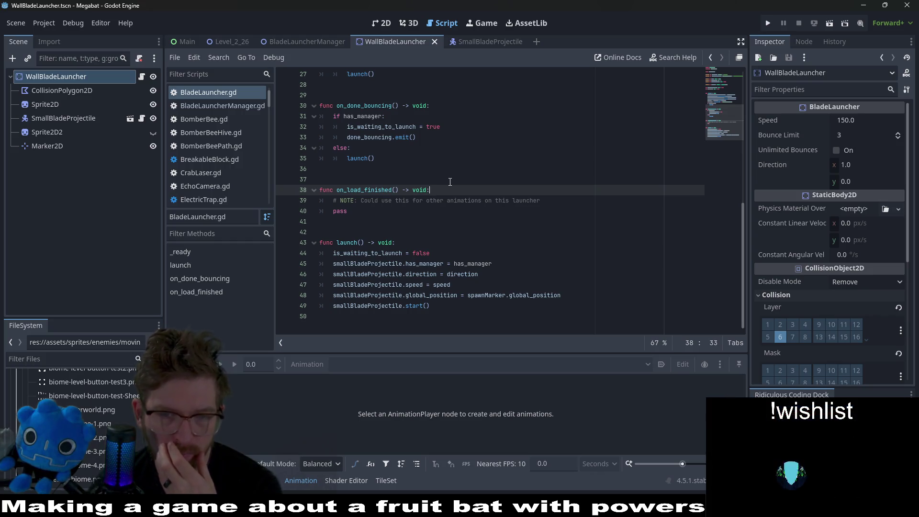
{"action": "scroll", "coordinate": [450, 182], "scroll_direction": "up", "scroll_amount": 2}
{"action": "scroll", "coordinate": [448, 182], "scroll_direction": "up", "scroll_amount": 2}
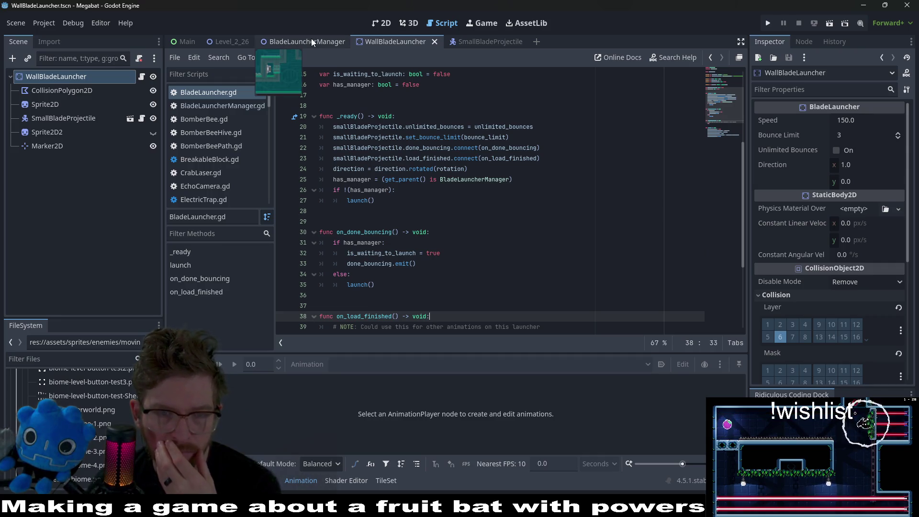
{"action": "scroll", "coordinate": [456, 156], "scroll_direction": "down", "scroll_amount": 3}
{"action": "scroll", "coordinate": [387, 230], "scroll_direction": "down", "scroll_amount": 1}
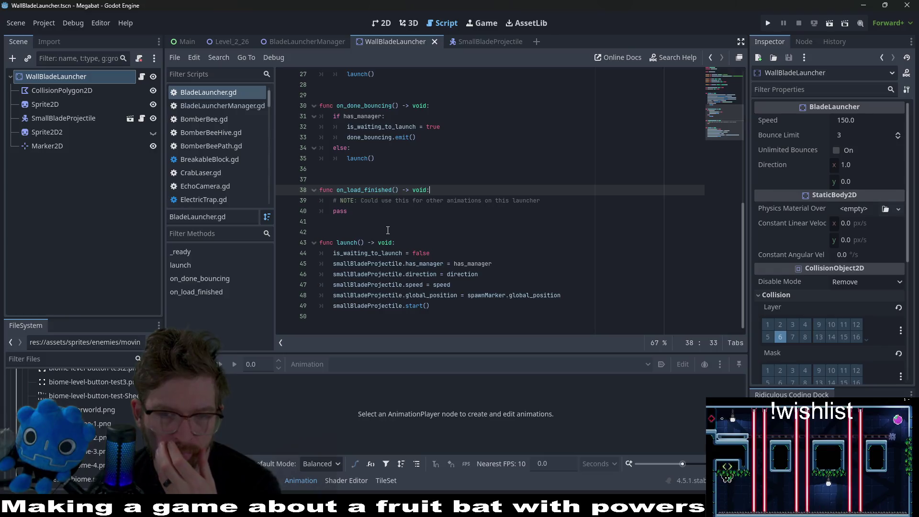
{"action": "left_click", "coordinate": [307, 39]}
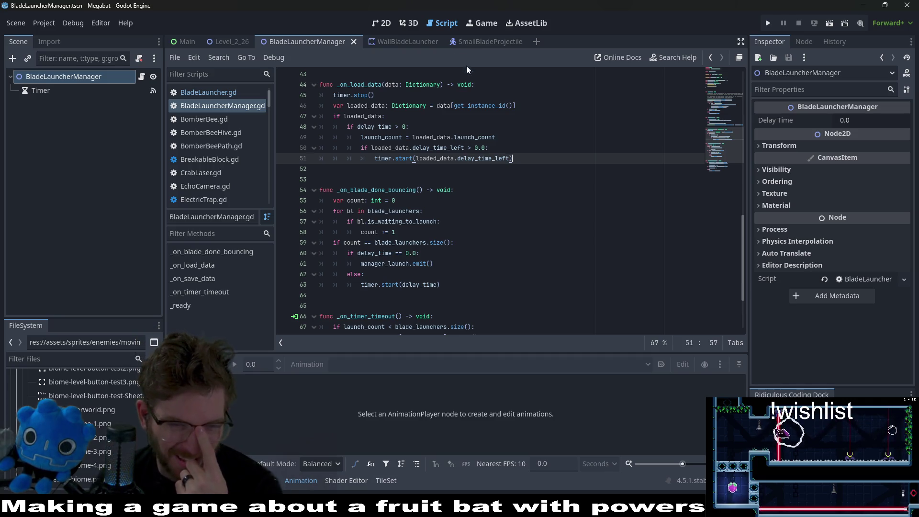
Check where loaded_data is used on line 49, then switch back to SmallBladeProjectile.
{"action": "scroll", "coordinate": [500, 138], "scroll_direction": "down", "scroll_amount": 3}
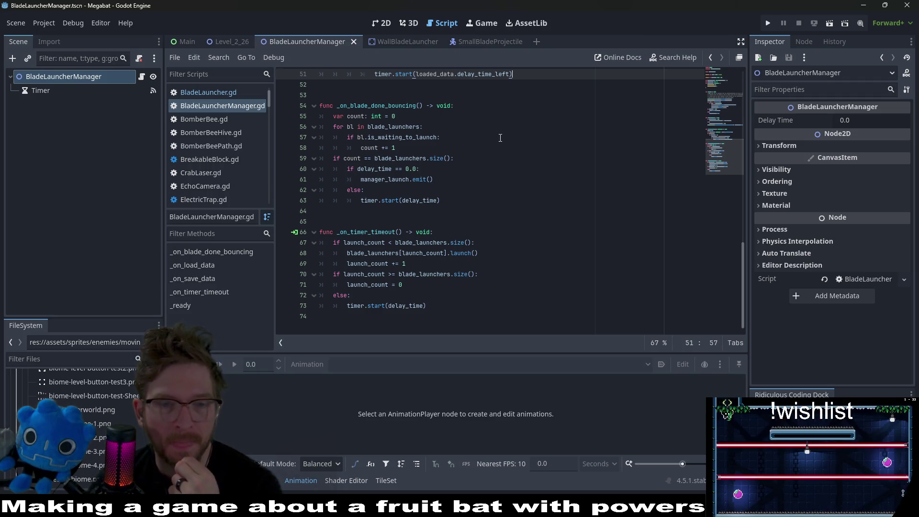
{"action": "scroll", "coordinate": [500, 138], "scroll_direction": "up", "scroll_amount": 3}
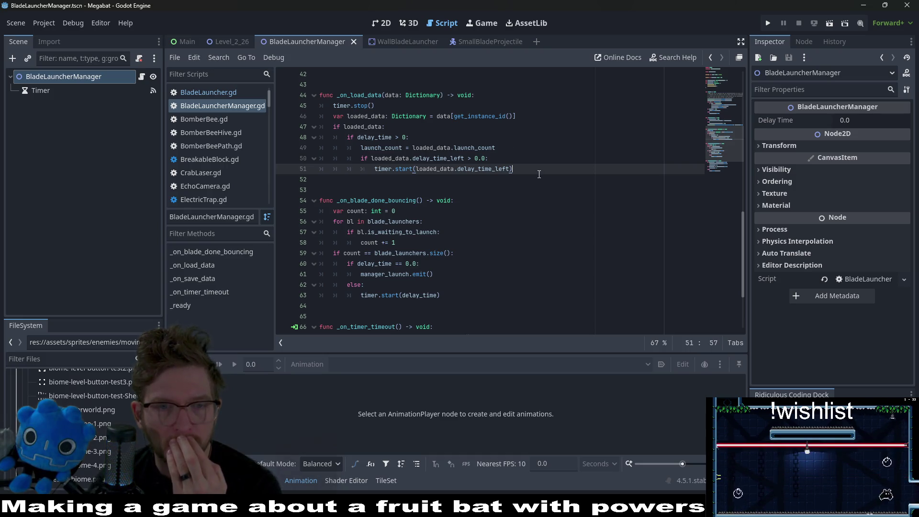
{"action": "scroll", "coordinate": [538, 174], "scroll_direction": "down", "scroll_amount": 3}
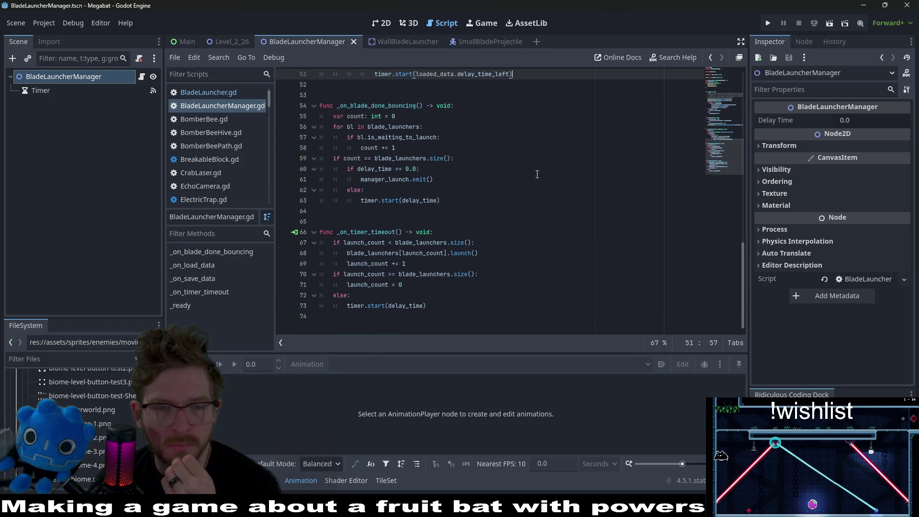
{"action": "scroll", "coordinate": [537, 174], "scroll_direction": "up", "scroll_amount": 1}
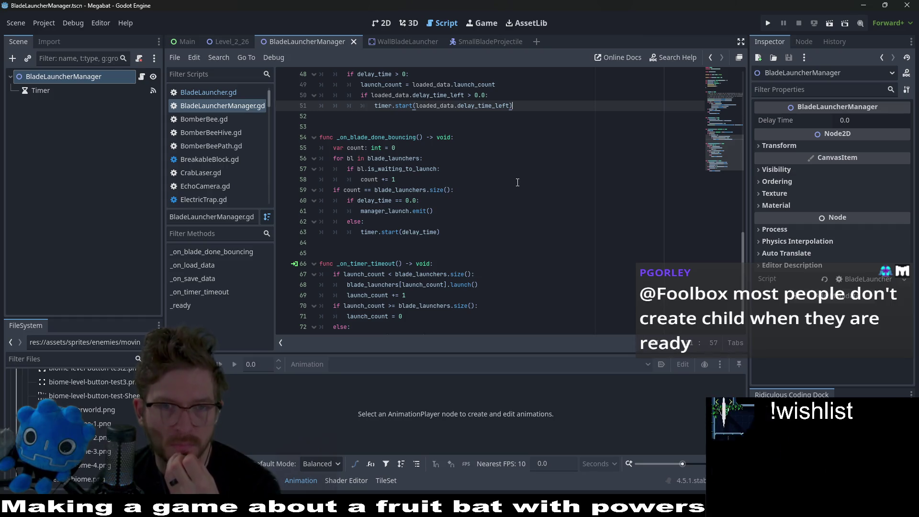
{"action": "scroll", "coordinate": [515, 186], "scroll_direction": "up", "scroll_amount": 2}
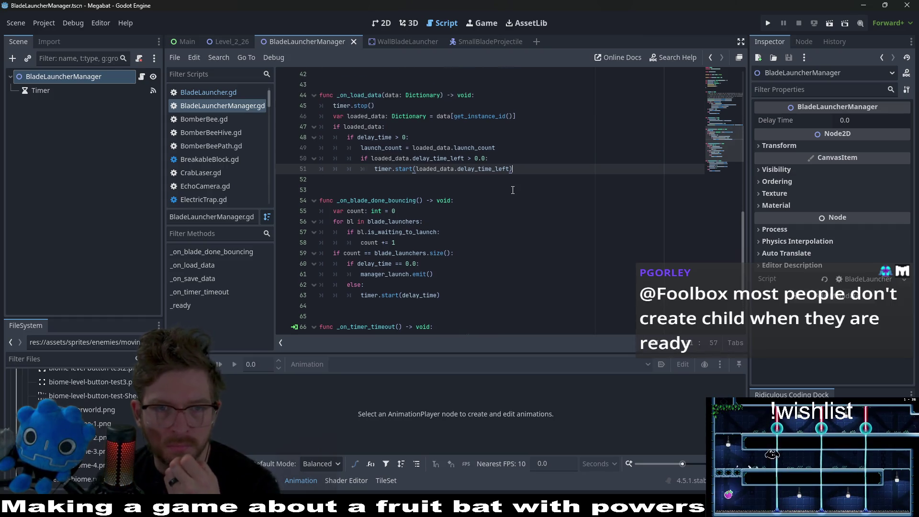
{"action": "double_click", "coordinate": [430, 147]}
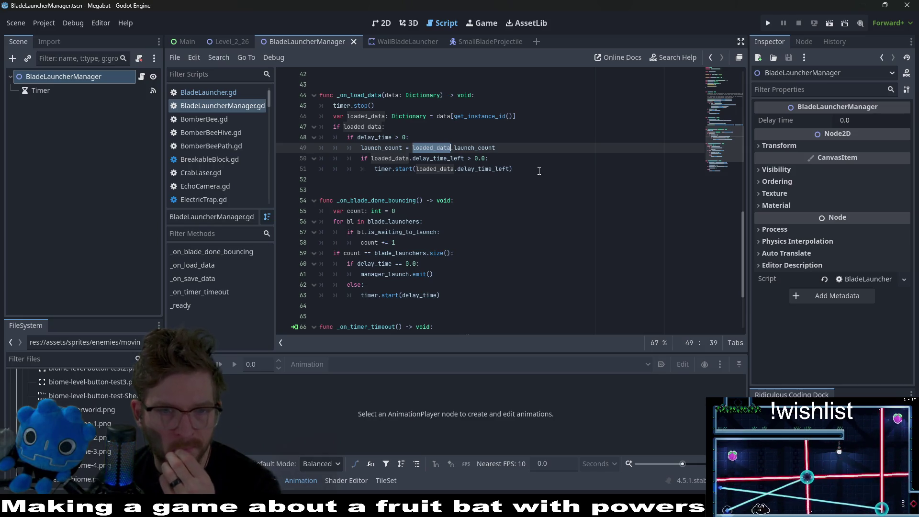
{"action": "left_click", "coordinate": [529, 171]}
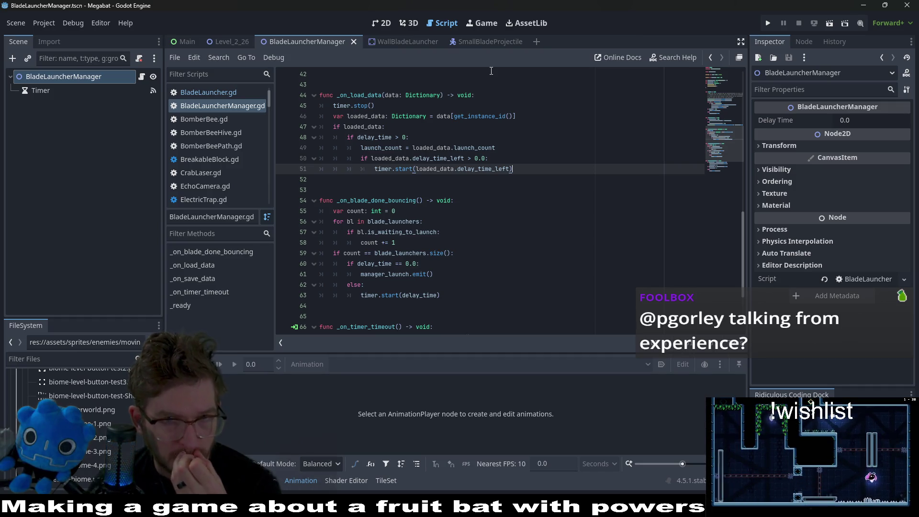
{"action": "left_click", "coordinate": [484, 42]}
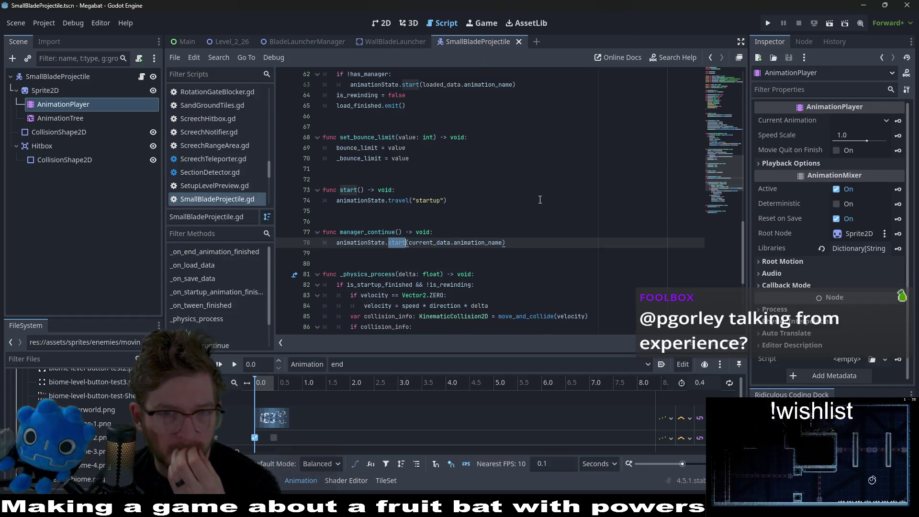
Find and select manager_continue() on line 77 of SmallBladeProjectile, then return to WallBladeLauncher.
{"action": "scroll", "coordinate": [540, 200], "scroll_direction": "up", "scroll_amount": 3}
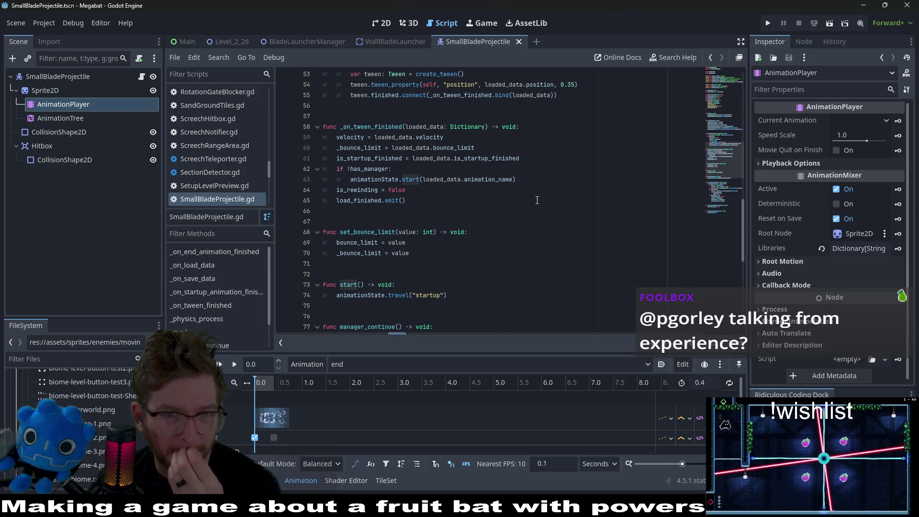
{"action": "scroll", "coordinate": [521, 187], "scroll_direction": "down", "scroll_amount": 2}
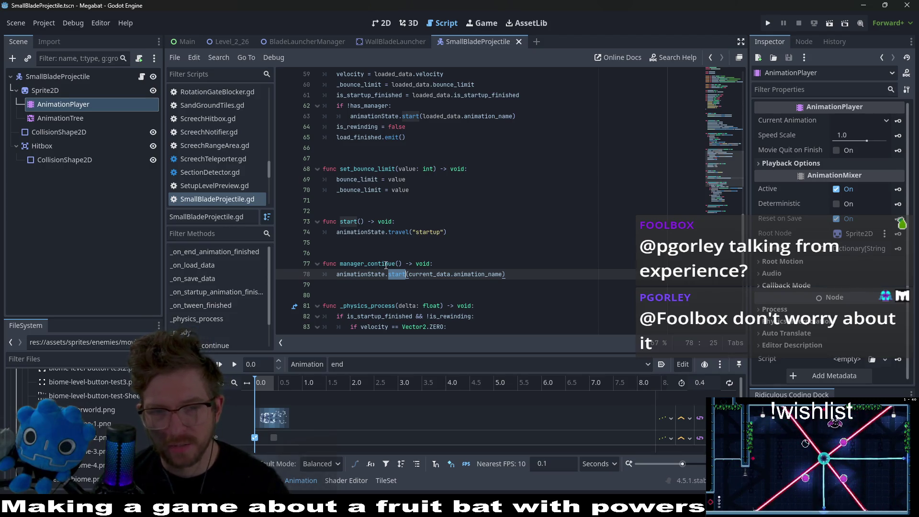
{"action": "left_click_drag", "start_coordinate": [403, 263], "coordinate": [340, 264]}
{"action": "key", "text": "ctrl+c"}
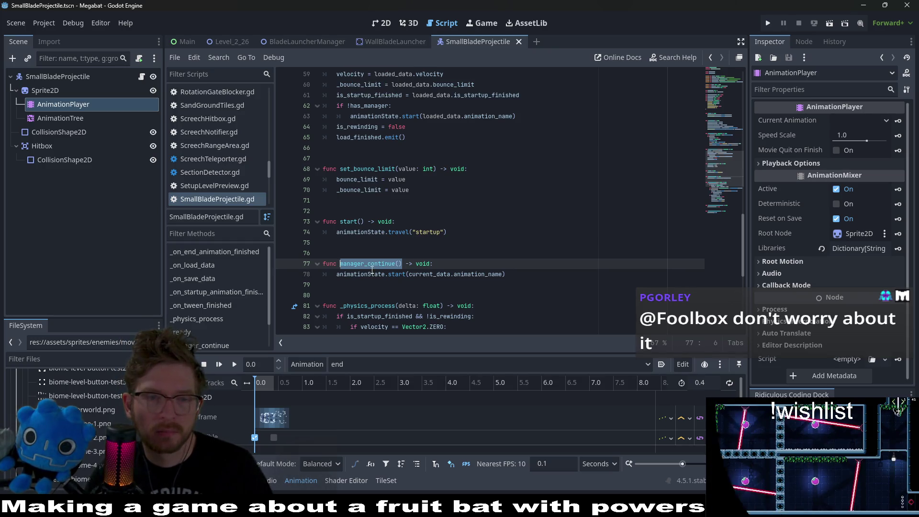
{"action": "left_click", "coordinate": [396, 40]}
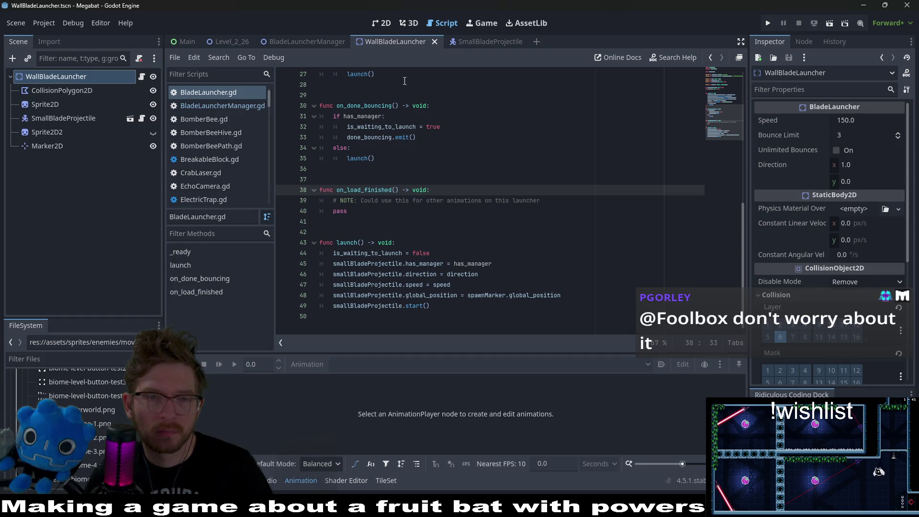
Make room for a new function below on_load_finished, undoing a misplaced paste.
{"action": "left_click", "coordinate": [376, 226]}
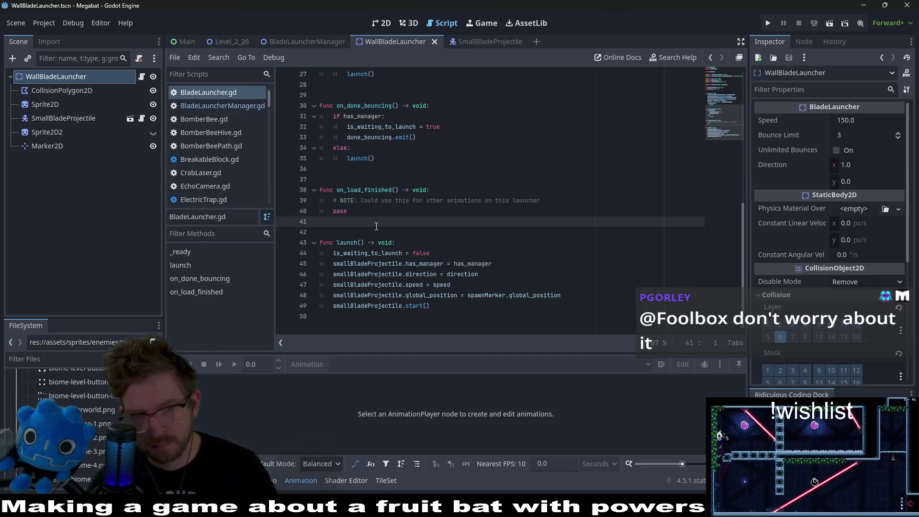
{"action": "key", "text": "Return"}
{"action": "key", "text": "Return"}
{"action": "key", "text": "Return"}
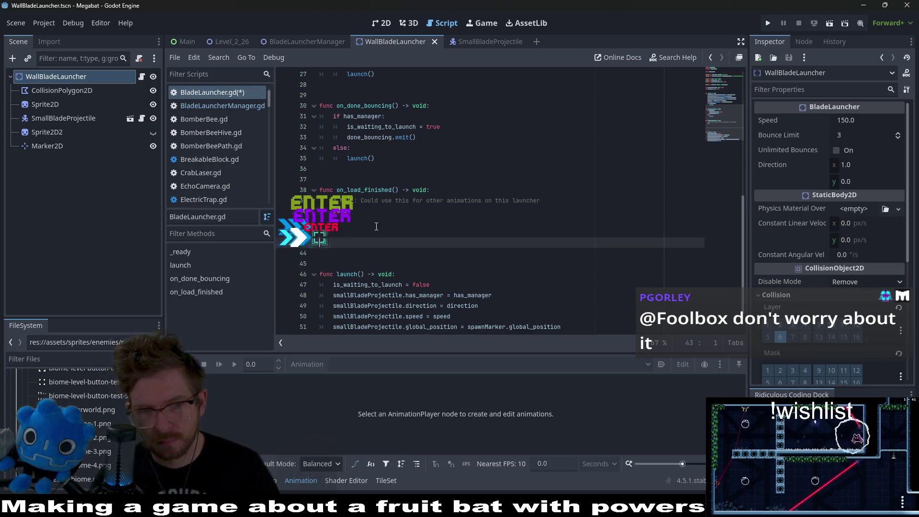
{"action": "key", "text": "Up"}
{"action": "key", "text": "ctrl+v"}
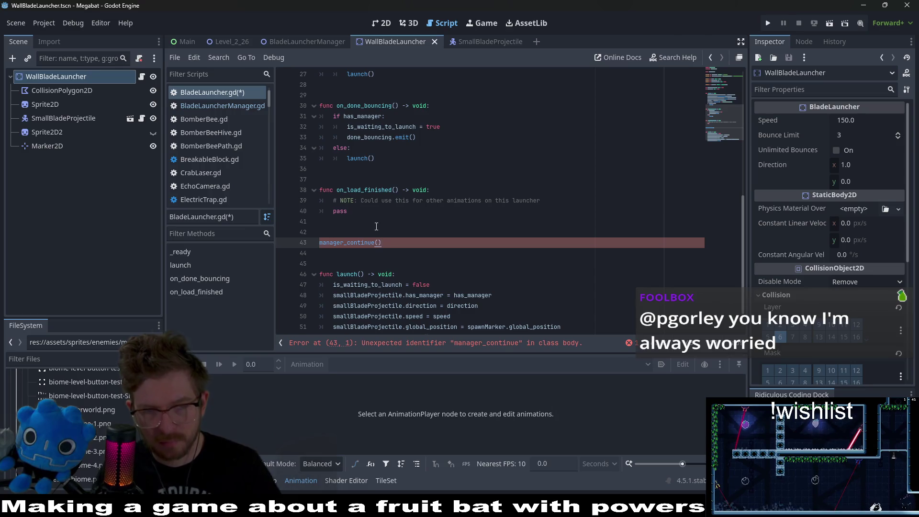
{"action": "key", "text": "ctrl+z"}
{"action": "key", "text": "Return"}
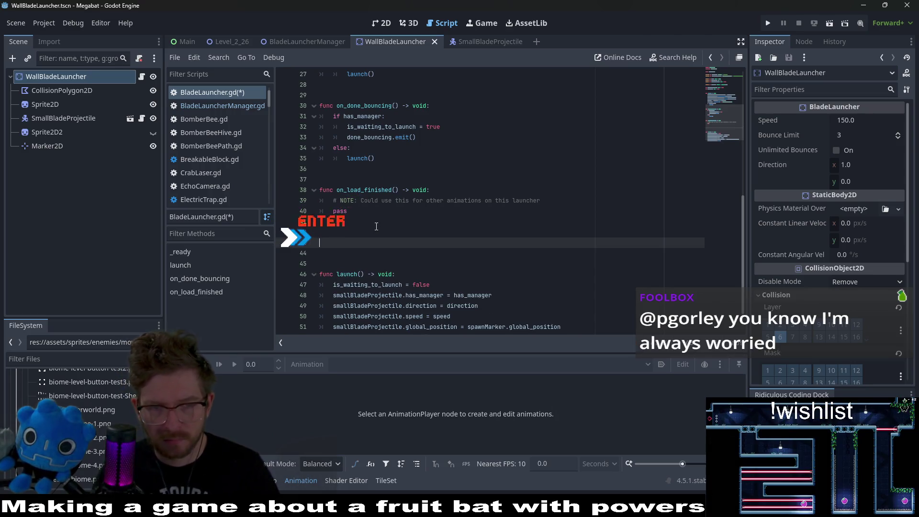
Write 'func manager_continue() -> void:' whose body calls smallBladeProjectile.manager_continue().
{"action": "type", "text": "func"}
{"action": "key", "text": "ctrl+v"}
{"action": "type", "text": "->"}
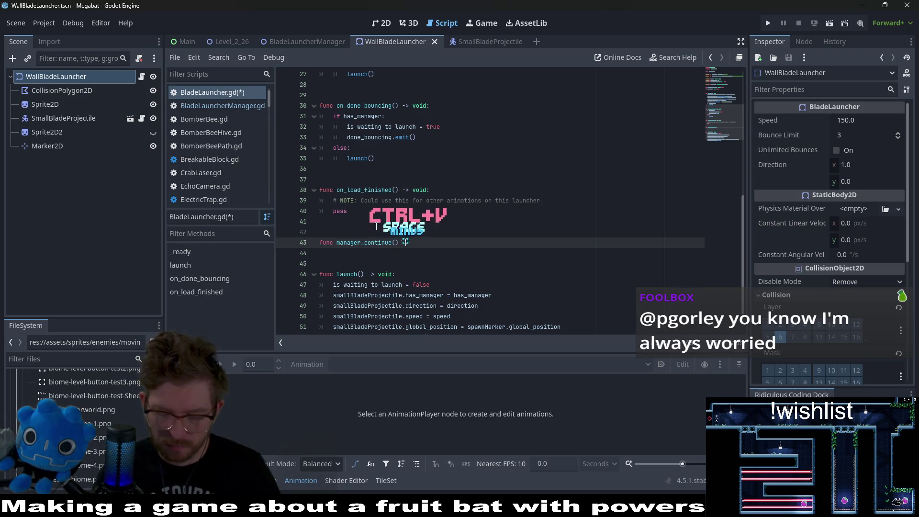
{"action": "type", "text": " void:"}
{"action": "key", "text": "Return"}
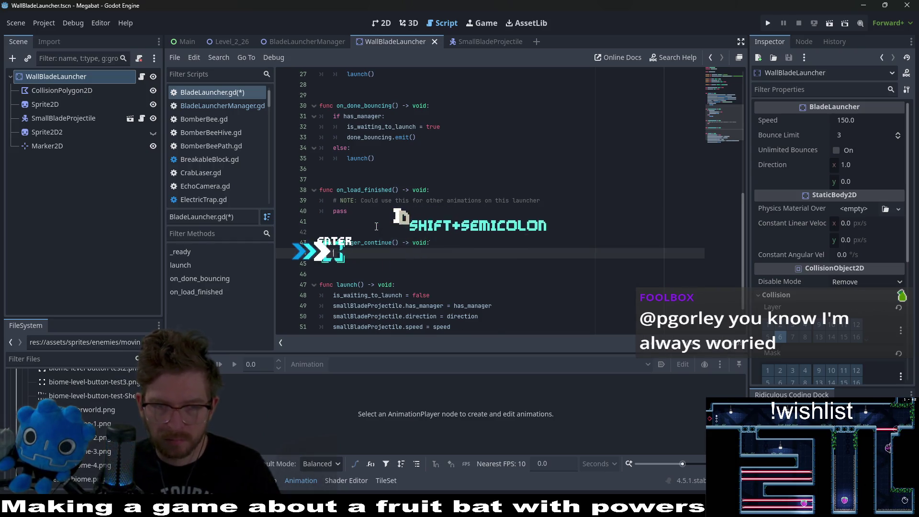
{"action": "type", "text": "smallBladP"}
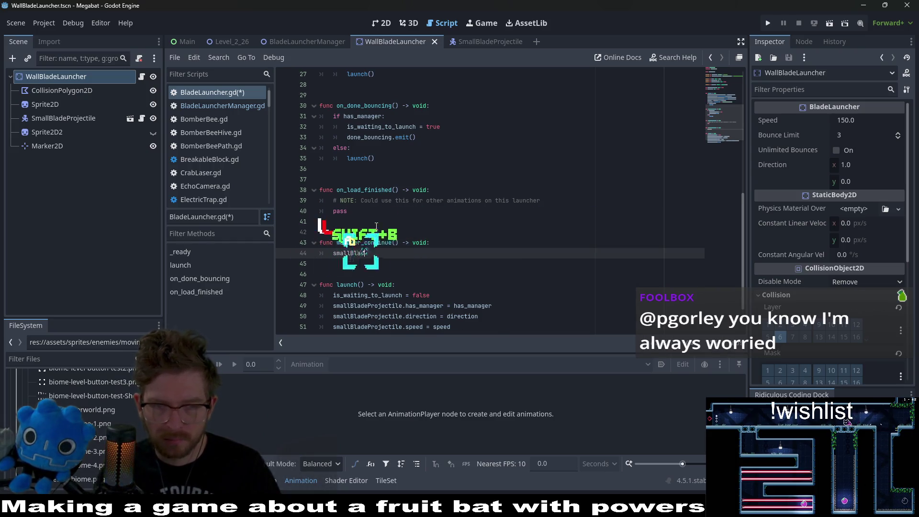
{"action": "key", "text": "Return"}
{"action": "type", "text": "."}
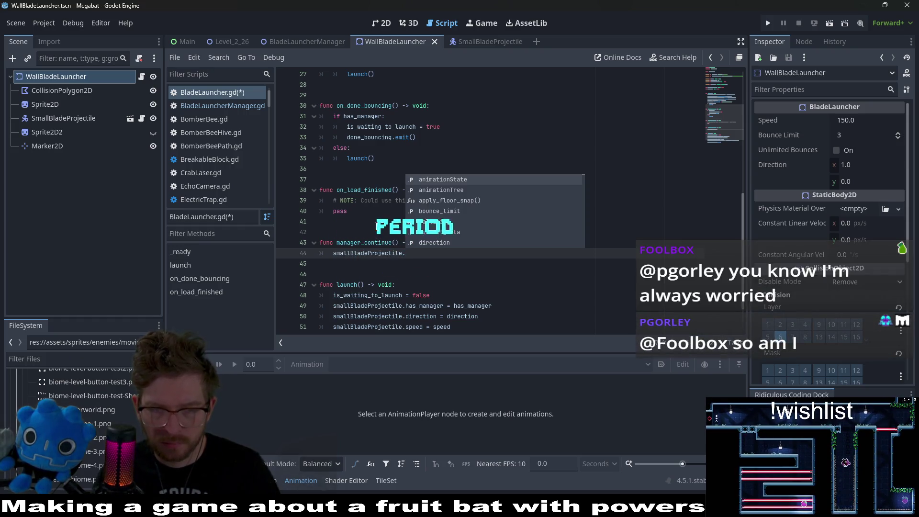
{"action": "key", "text": "ctrl+v"}
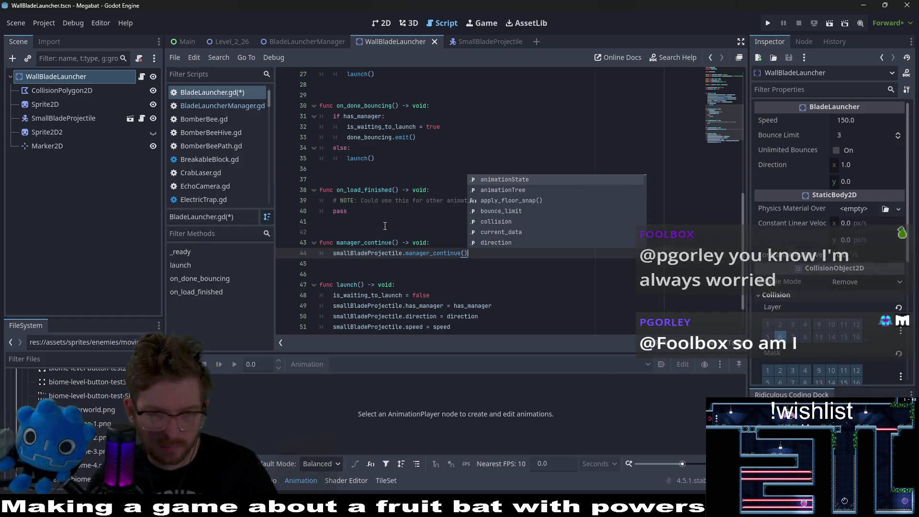
Select the new manager_continue function name and save the BladeLauncher script.
{"action": "left_click", "coordinate": [397, 243]}
{"action": "left_click_drag", "start_coordinate": [398, 242], "coordinate": [337, 243]}
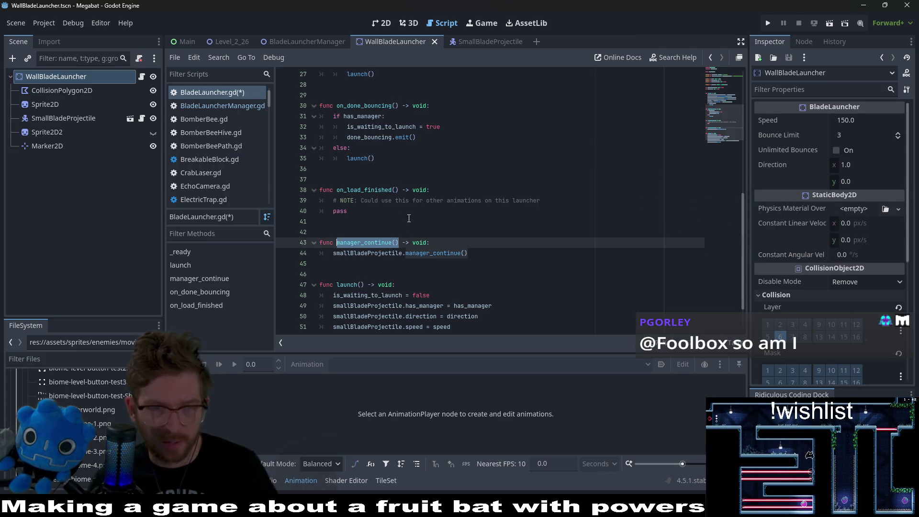
{"action": "key", "text": "ctrl+s"}
{"action": "left_click", "coordinate": [295, 44]}
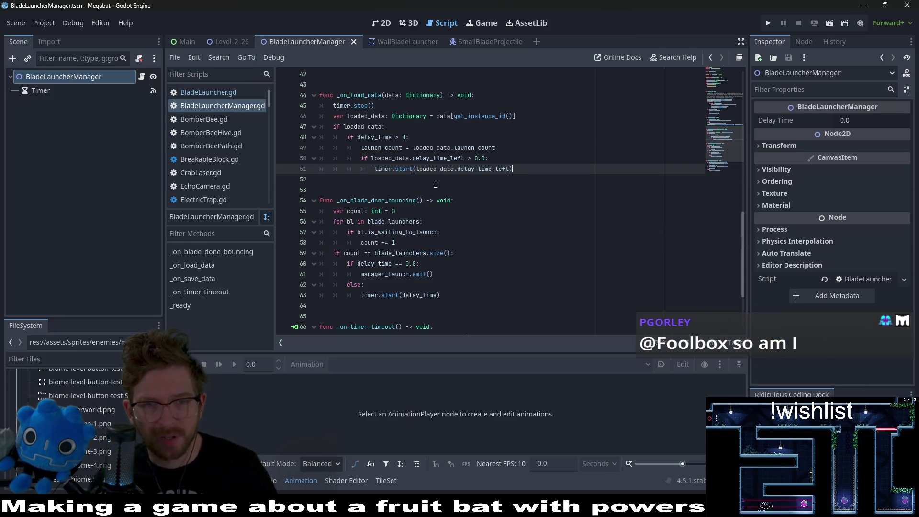
In _on_load_data, add a line after timer.start(loaded_data.delay_time_left) and review the delay check.
{"action": "scroll", "coordinate": [542, 171], "scroll_direction": "down", "scroll_amount": 3}
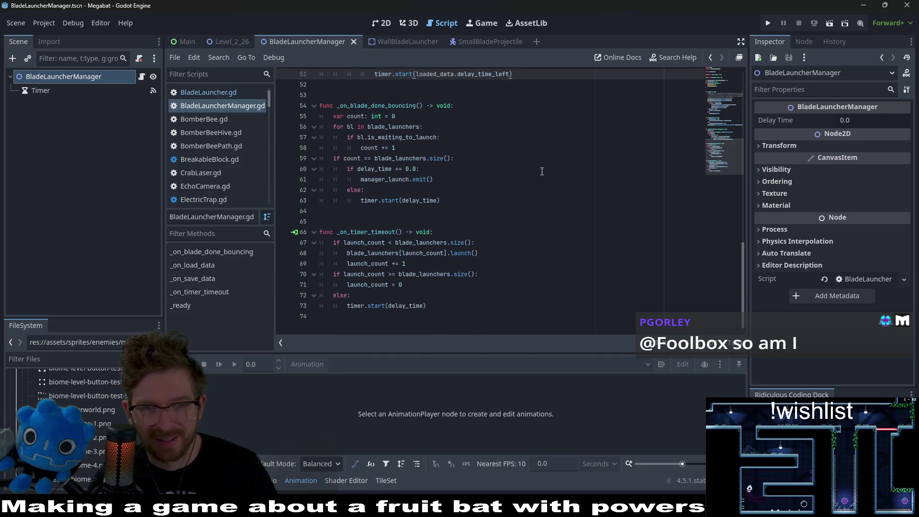
{"action": "scroll", "coordinate": [542, 171], "scroll_direction": "up", "scroll_amount": 1}
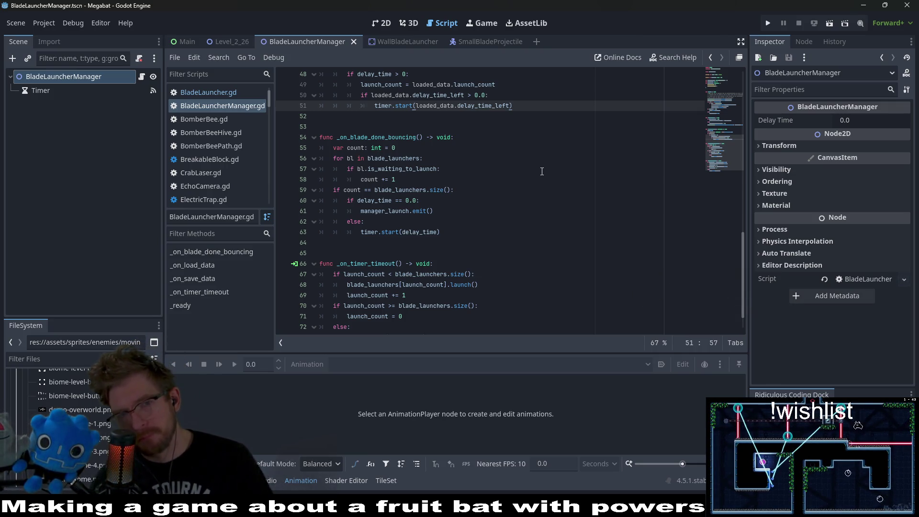
{"action": "key", "text": "Return"}
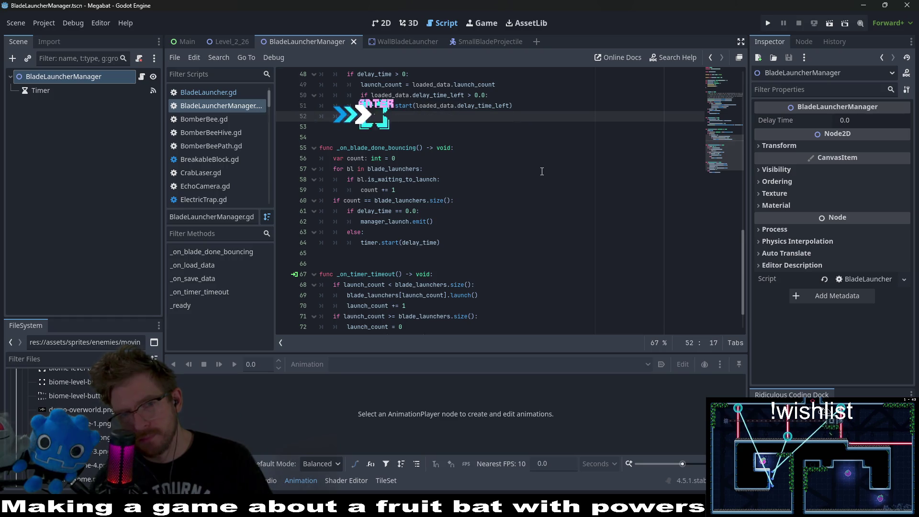
{"action": "key", "text": "BackSpace"}
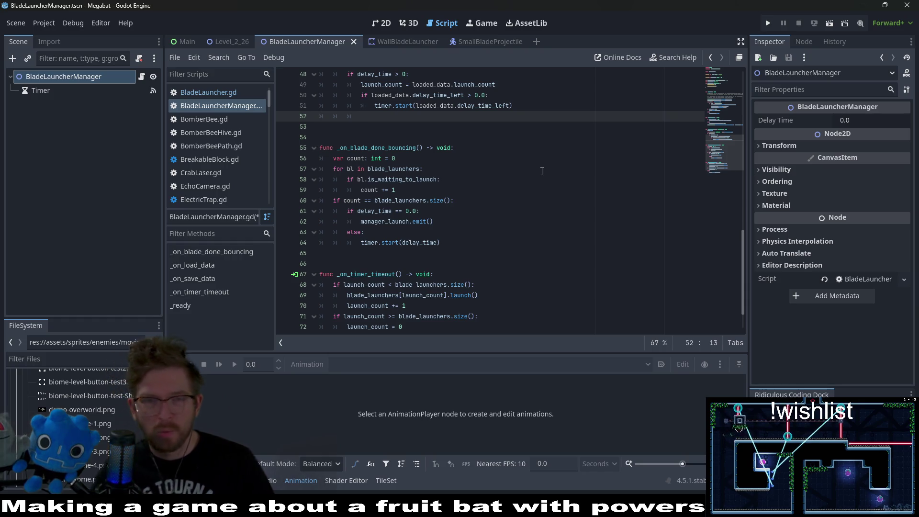
{"action": "scroll", "coordinate": [542, 171], "scroll_direction": "up", "scroll_amount": 1}
{"action": "left_click_drag", "start_coordinate": [378, 148], "coordinate": [357, 129]}
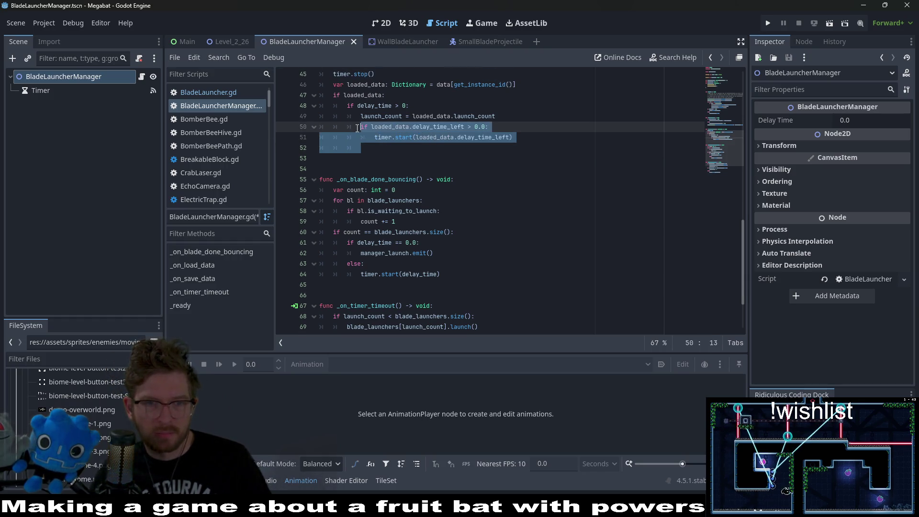
{"action": "left_click", "coordinate": [420, 188]}
{"action": "scroll", "coordinate": [420, 187], "scroll_direction": "up", "scroll_amount": 2}
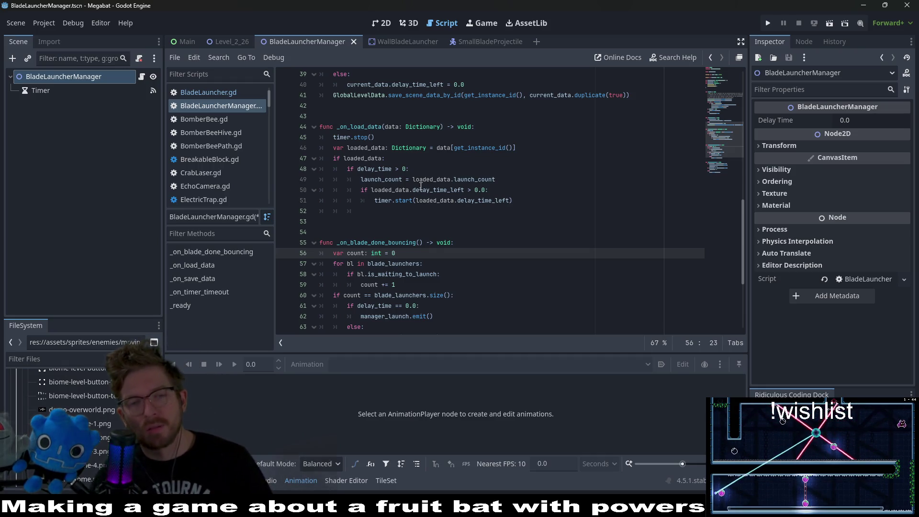
Start an else: branch in _on_load_data, referencing blade_launchers[launch_count].launch() from _on_timer_timeout.
{"action": "left_click", "coordinate": [373, 215]}
{"action": "type", "text": "e"}
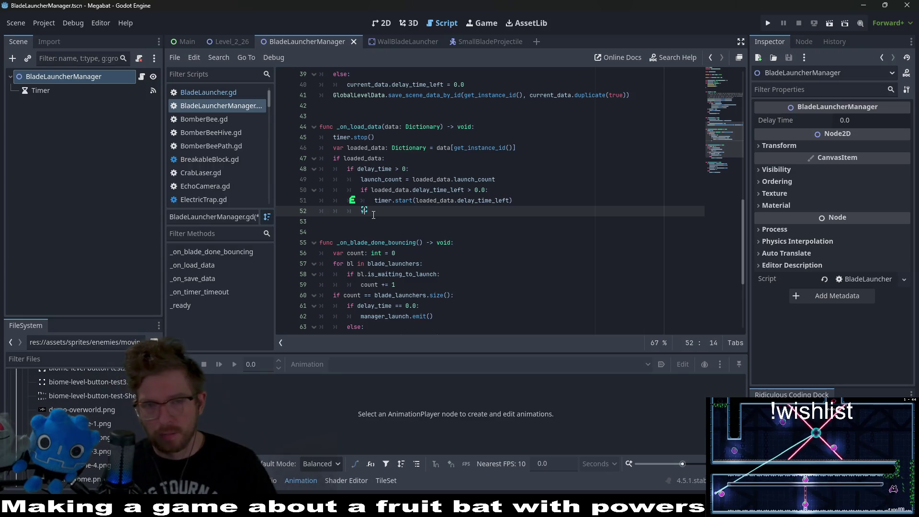
{"action": "type", "text": "lse:"}
{"action": "key", "text": "Return"}
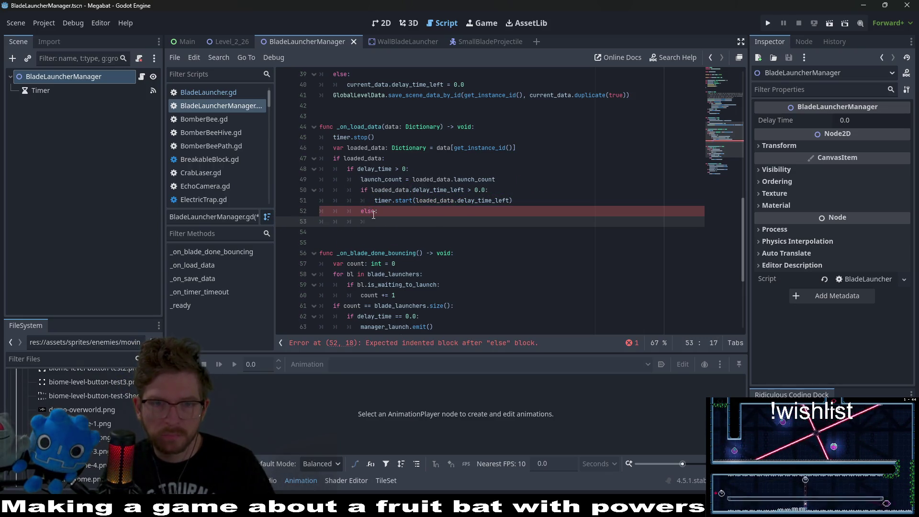
{"action": "scroll", "coordinate": [437, 213], "scroll_direction": "down", "scroll_amount": 5}
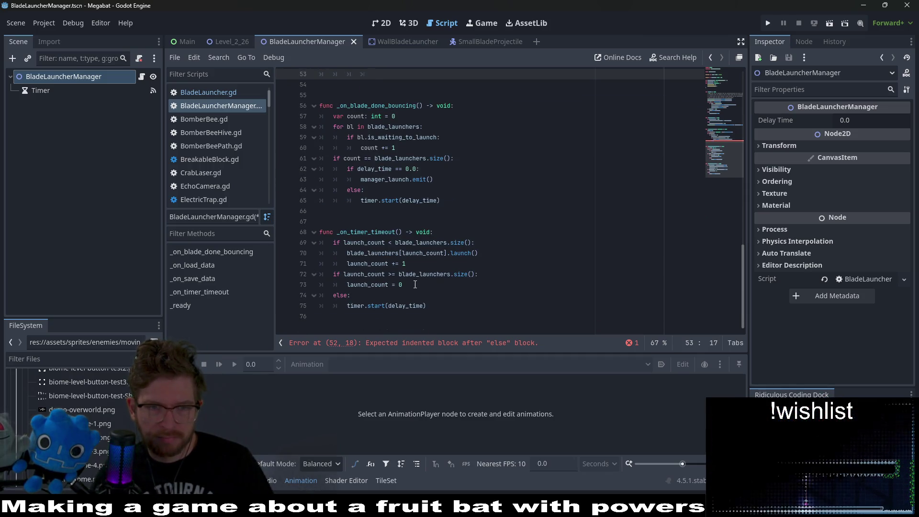
{"action": "double_click", "coordinate": [377, 306]}
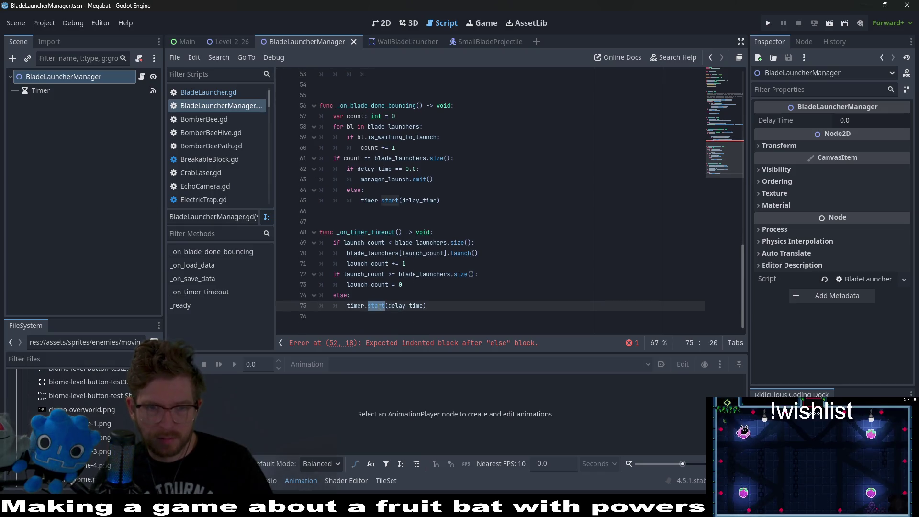
{"action": "left_click", "coordinate": [401, 299]}
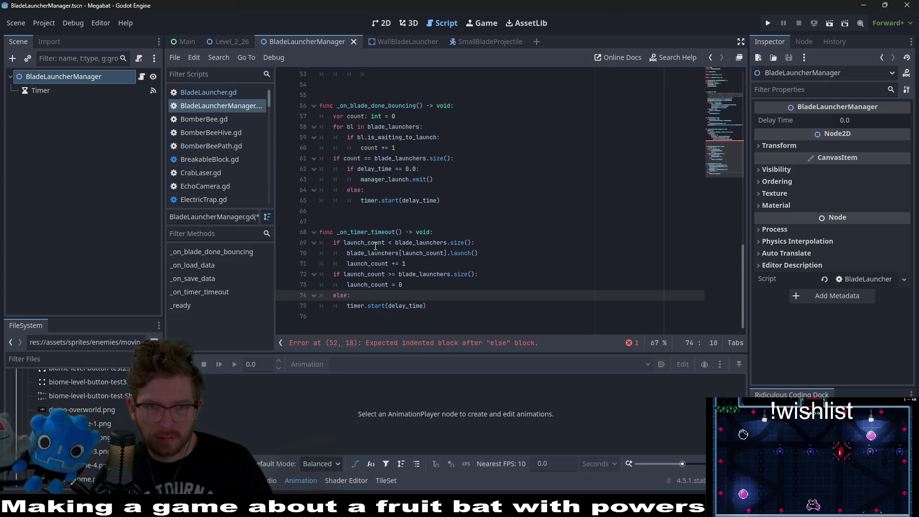
{"action": "left_click", "coordinate": [371, 225]}
{"action": "double_click", "coordinate": [378, 233]}
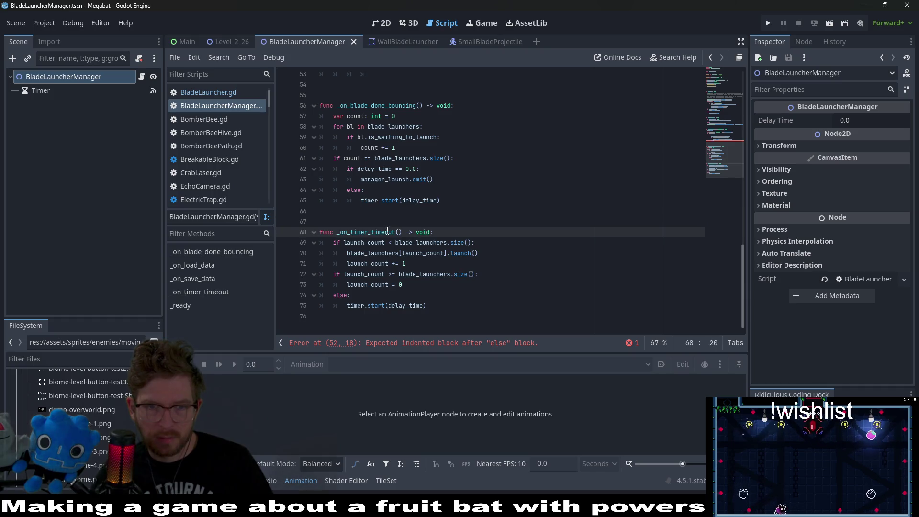
{"action": "left_click_drag", "start_coordinate": [478, 253], "coordinate": [347, 253]}
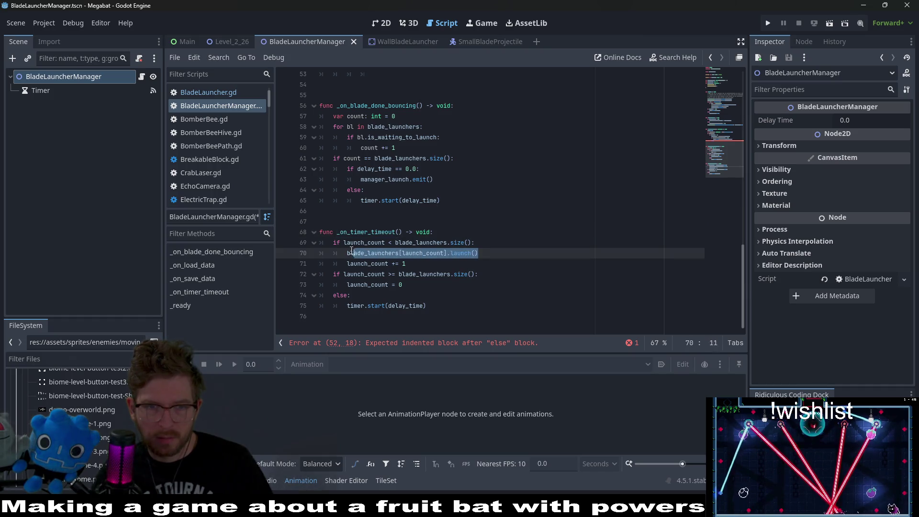
{"action": "scroll", "coordinate": [514, 256], "scroll_direction": "up", "scroll_amount": 4}
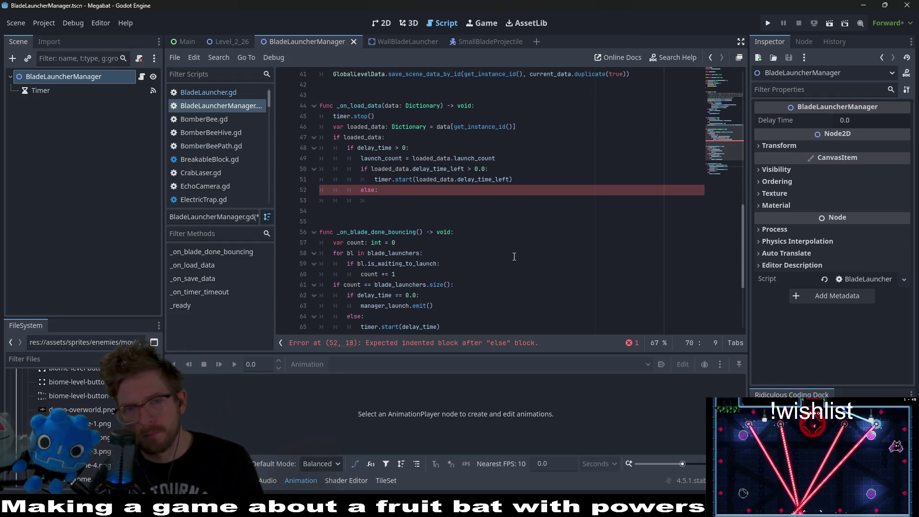
{"action": "scroll", "coordinate": [514, 257], "scroll_direction": "down", "scroll_amount": 3}
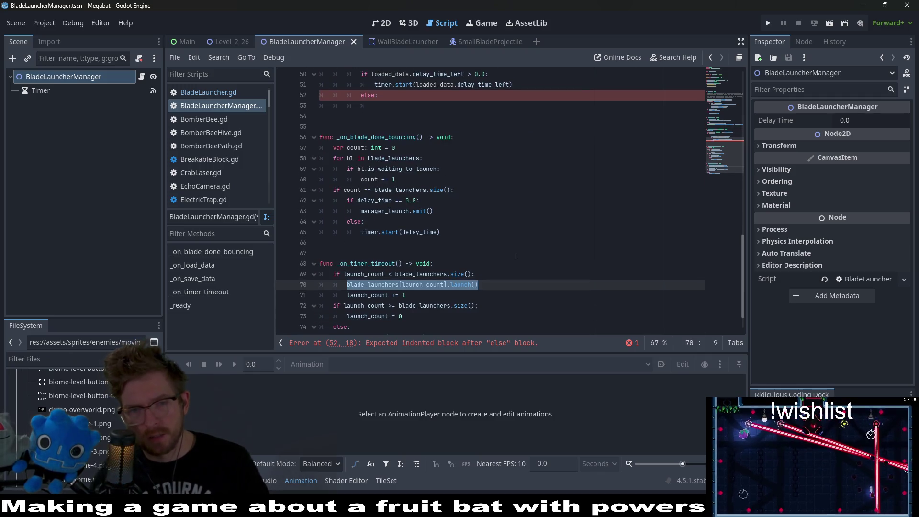
{"action": "scroll", "coordinate": [515, 257], "scroll_direction": "up", "scroll_amount": 3}
Change the blade_launchers index on line 53 to loaded_data.launch_count.
{"action": "left_click", "coordinate": [387, 200]}
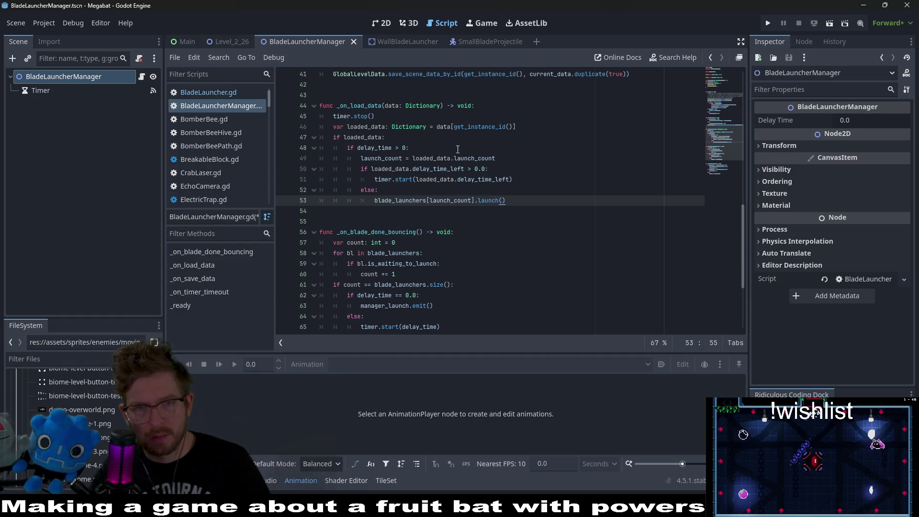
{"action": "left_click_drag", "start_coordinate": [501, 158], "coordinate": [444, 159]}
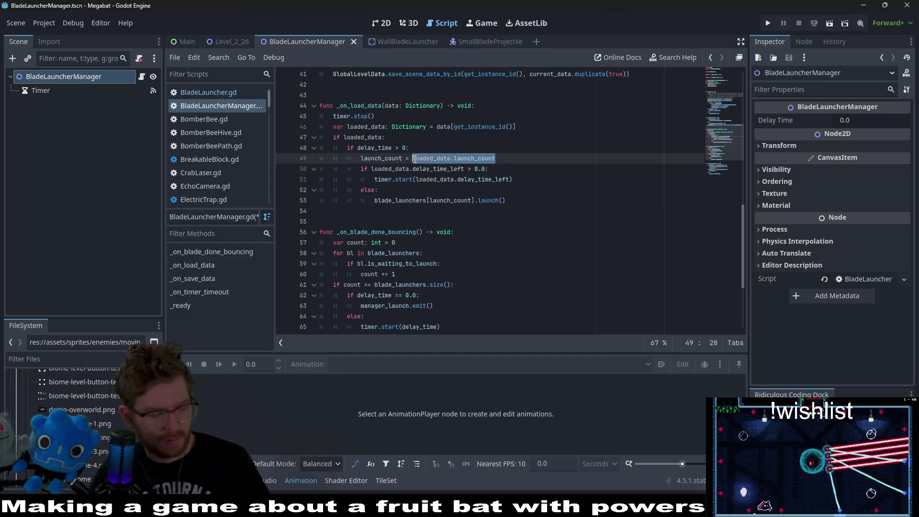
{"action": "double_click", "coordinate": [447, 201]}
{"action": "type", "text": "loaded_data.launch_count"}
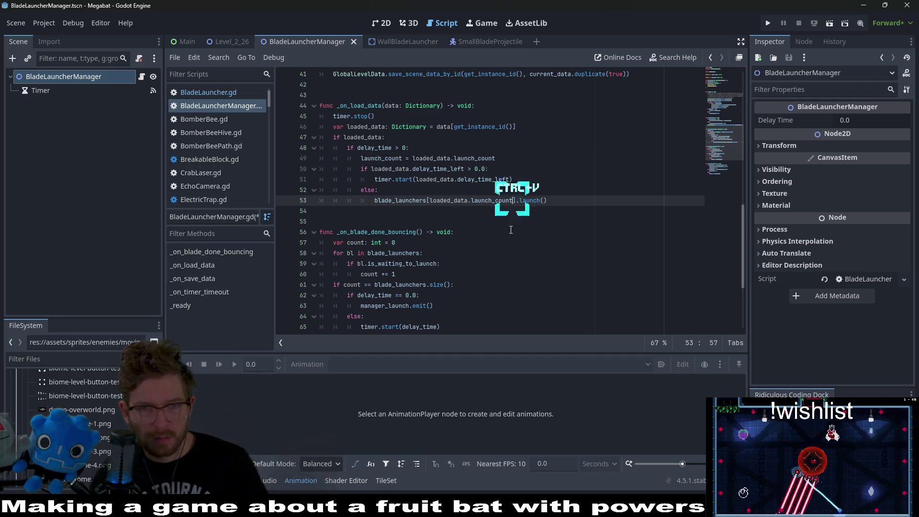
Finish the call as .manager_continue() and save the BladeLauncherManager script.
{"action": "mouse_move", "coordinate": [533, 201]}
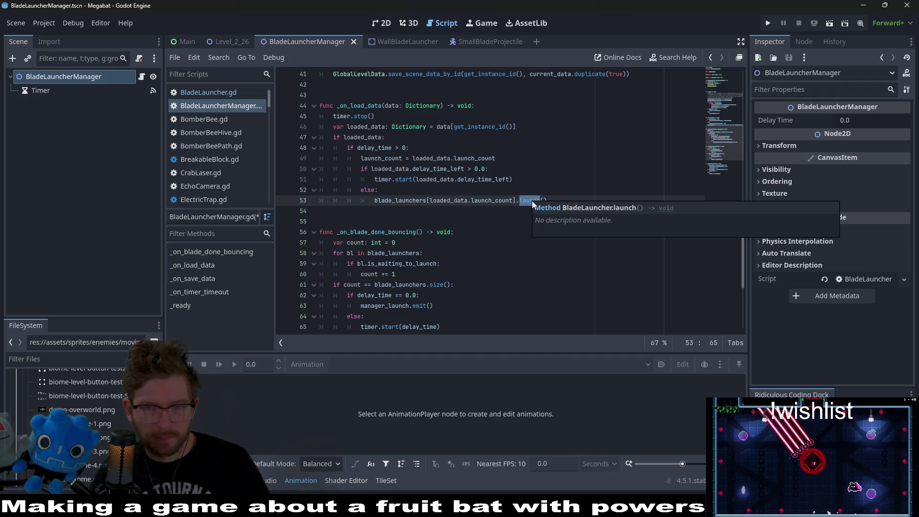
{"action": "type", "text": "star"}
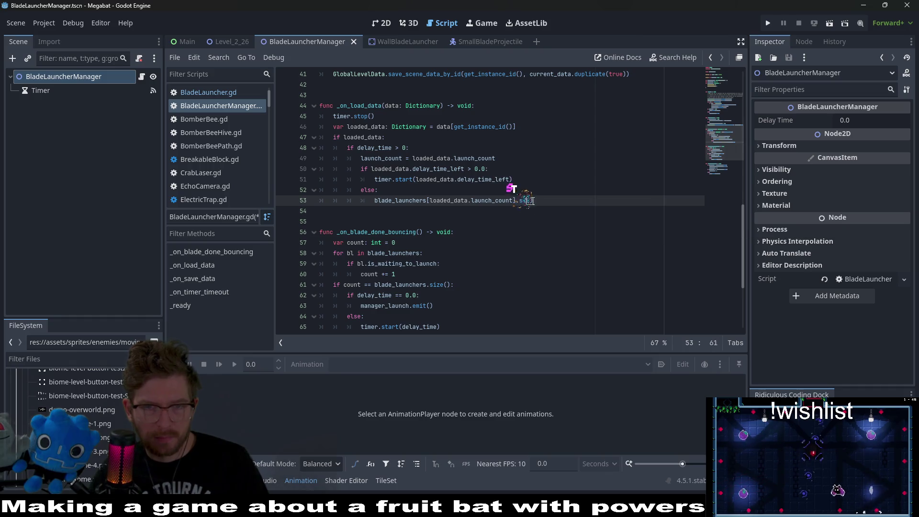
{"action": "left_click", "coordinate": [527, 201]}
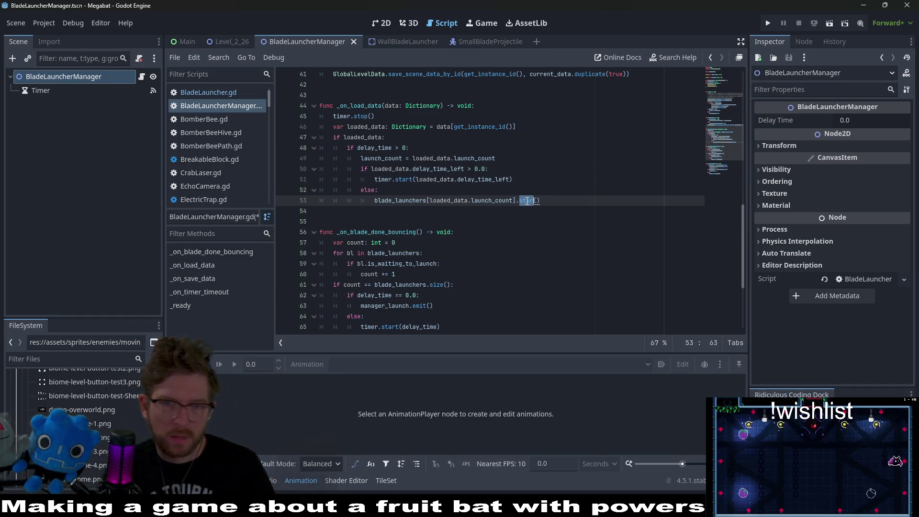
{"action": "key", "text": "BackSpace"}
{"action": "key", "text": "BackSpace"}
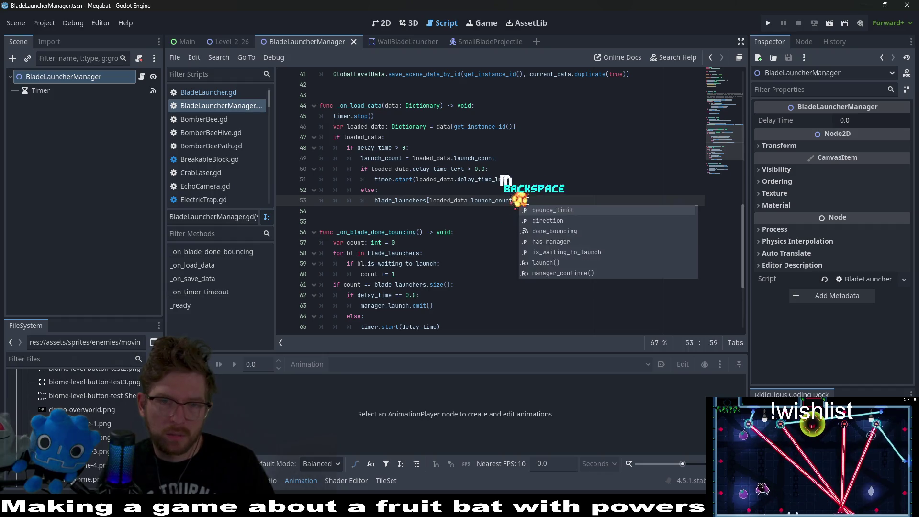
{"action": "type", "text": "mana"}
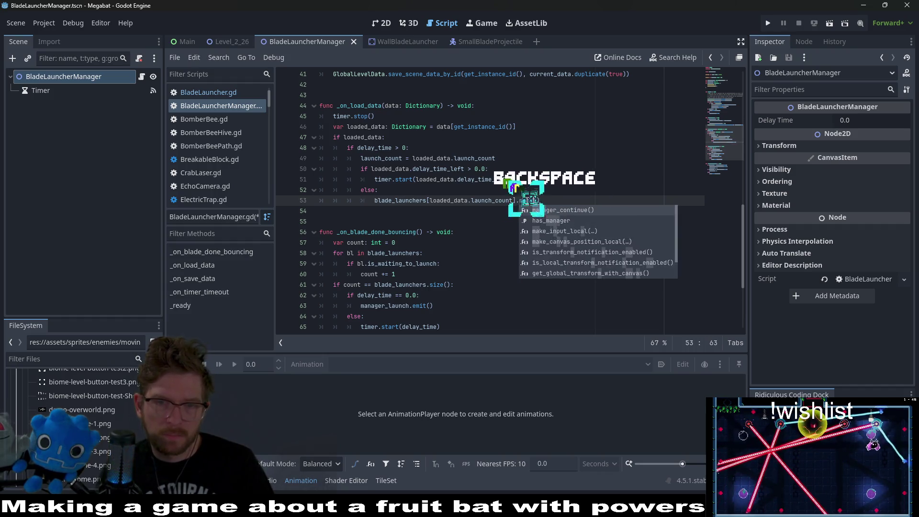
{"action": "key", "text": "Return"}
{"action": "key", "text": "Up"}
{"action": "key", "text": "Up"}
{"action": "key", "text": "ctrl+s"}
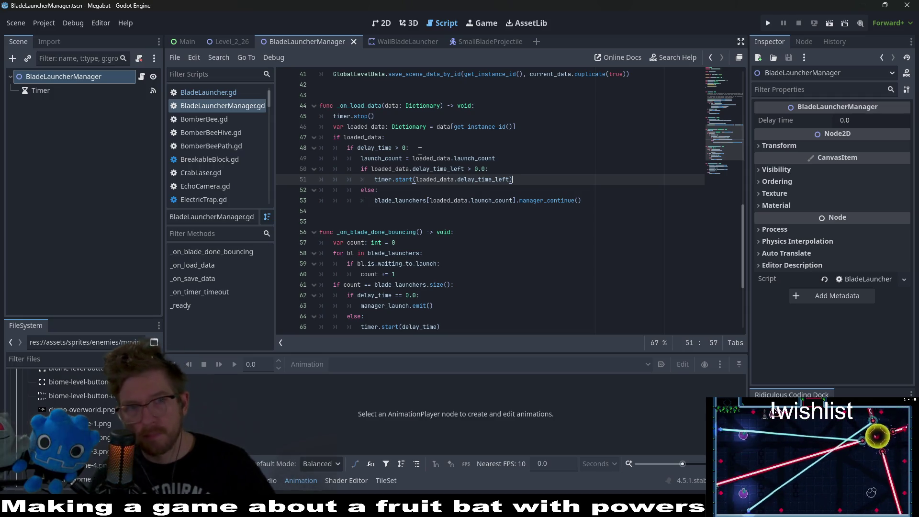
{"action": "left_click", "coordinate": [231, 42]}
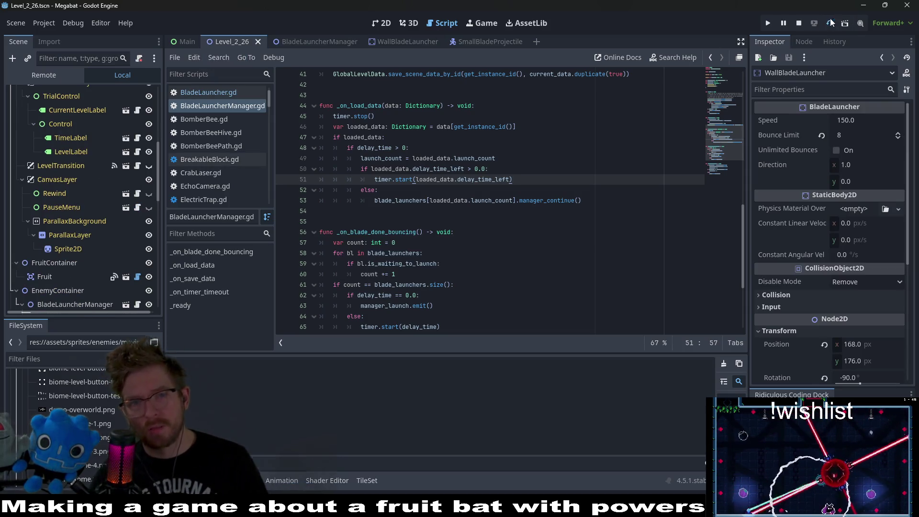
Run Level_2_26, drop and fly the bat, rewind after it dies, then quit with F8.
{"action": "left_click", "coordinate": [829, 24]}
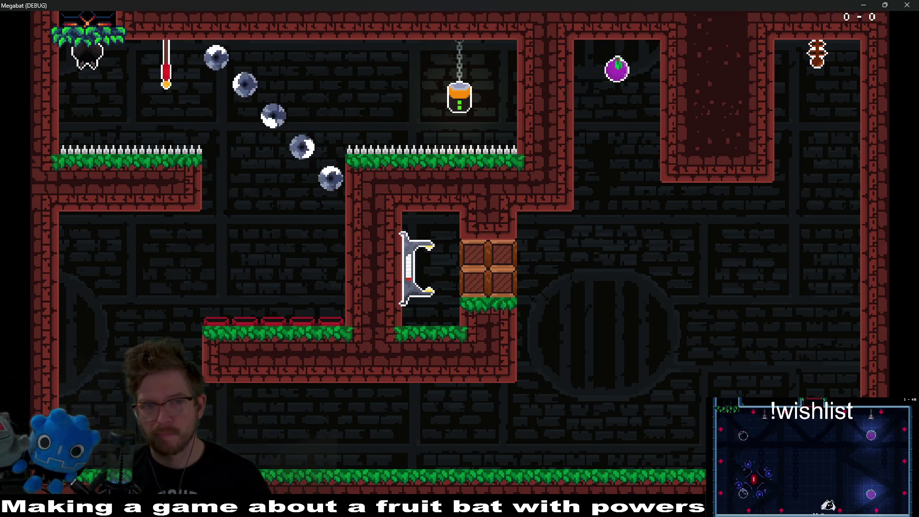
{"action": "key", "text": "Down"}
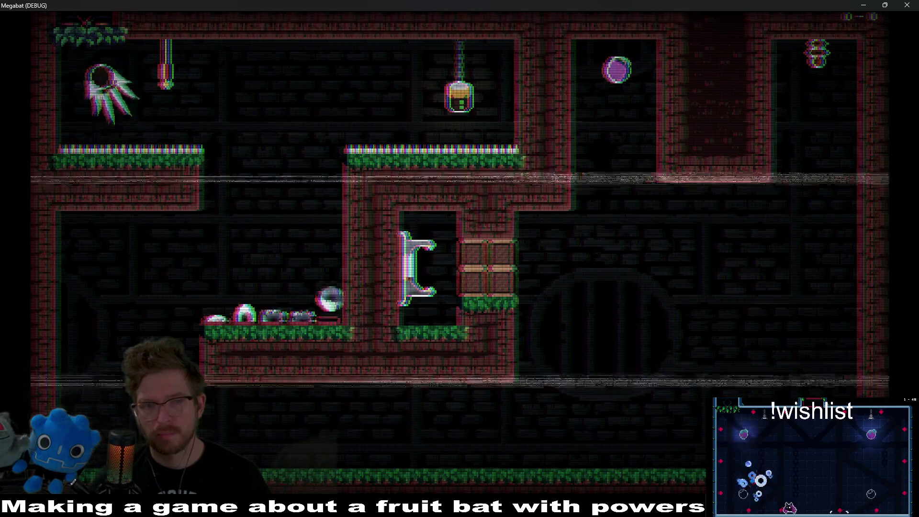
{"action": "key", "text": "Right"}
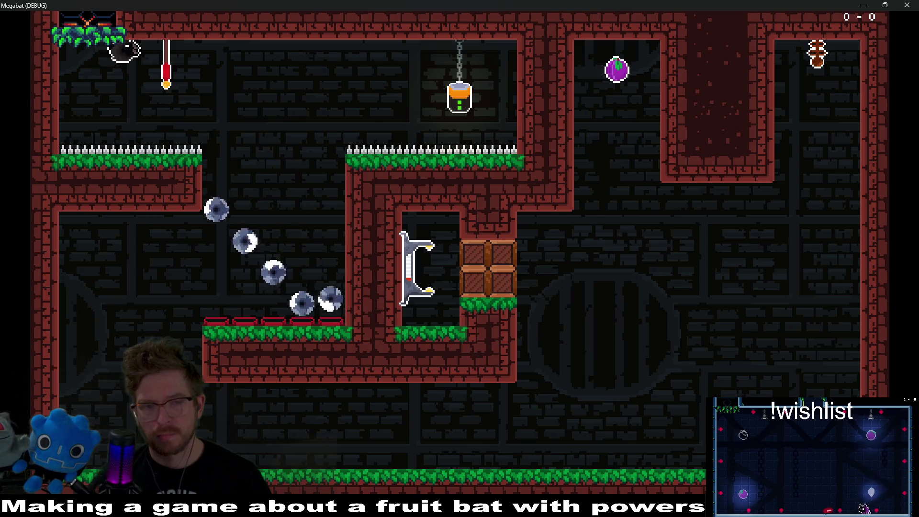
{"action": "key", "text": "Right"}
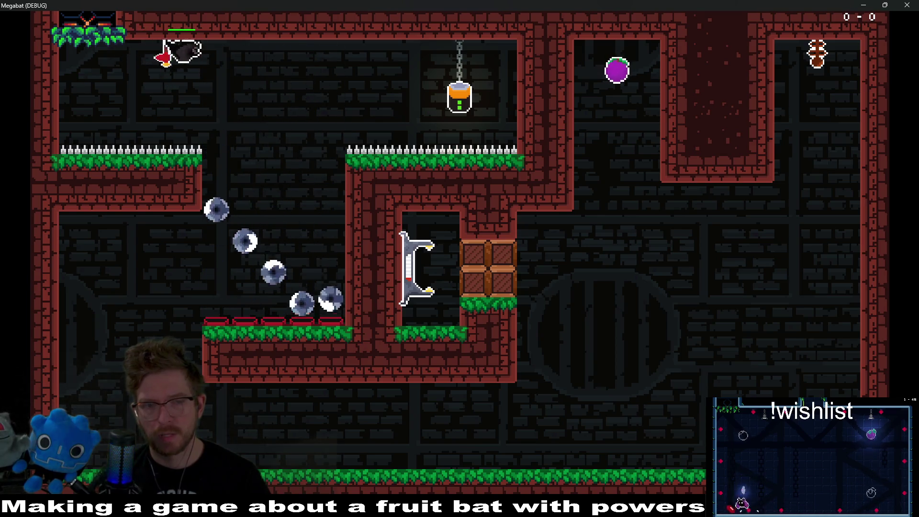
{"action": "key", "text": "Left"}
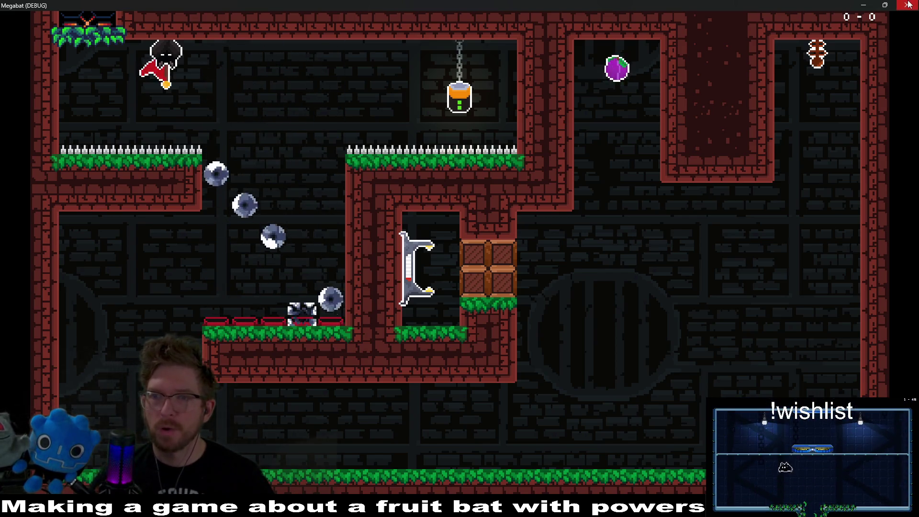
{"action": "key", "text": "F8"}
Delete the else branch calling manager_continue() from lines 52–53 of _on_load_data.
{"action": "left_click", "coordinate": [472, 200]}
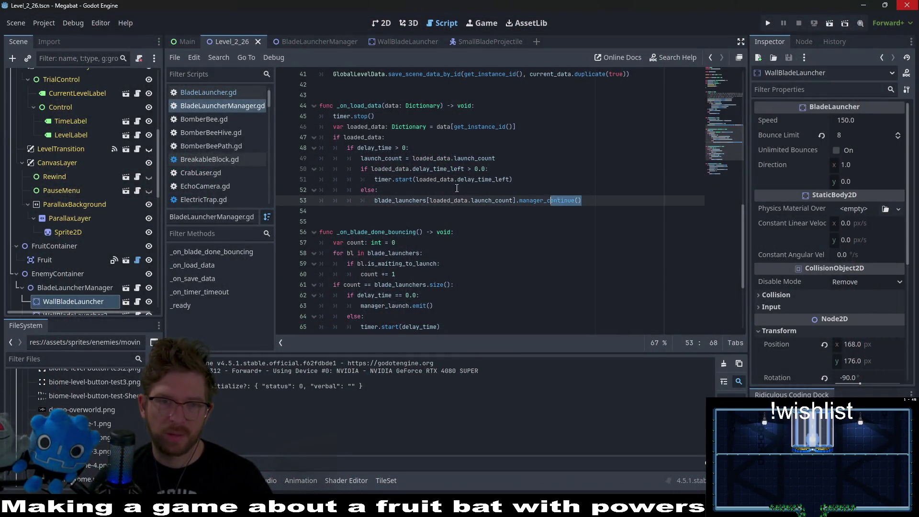
{"action": "left_click_drag", "start_coordinate": [581, 200], "coordinate": [359, 190]}
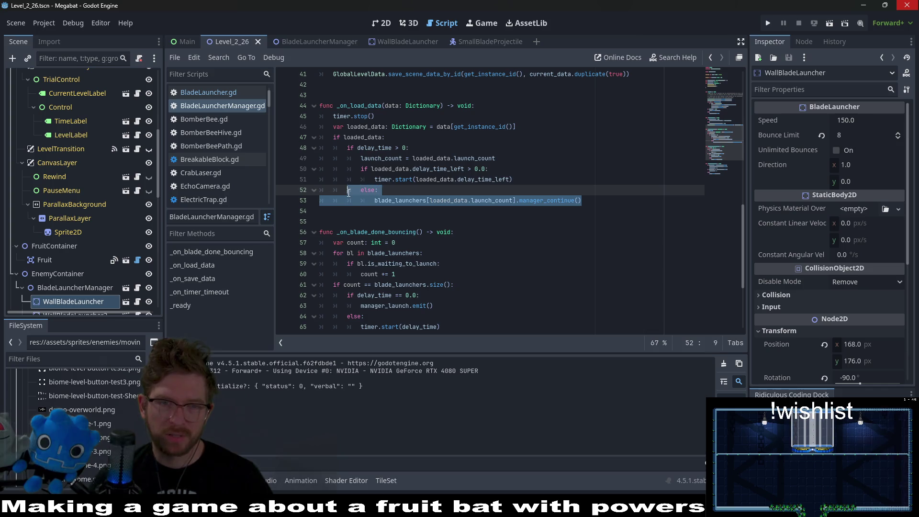
{"action": "left_click", "coordinate": [550, 220]}
{"action": "left_click", "coordinate": [589, 200]}
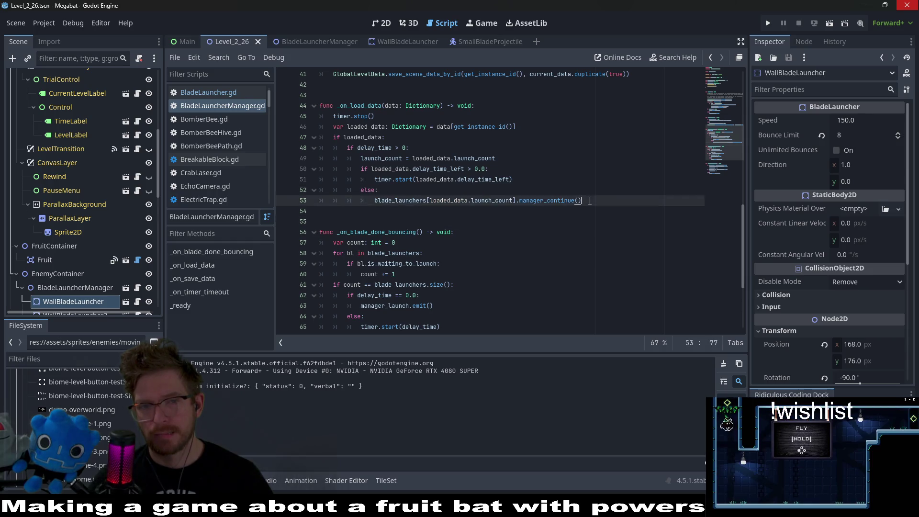
{"action": "left_click_drag", "start_coordinate": [590, 200], "coordinate": [603, 181]}
{"action": "key", "text": "BackSpace"}
{"action": "left_click", "coordinate": [546, 169]}
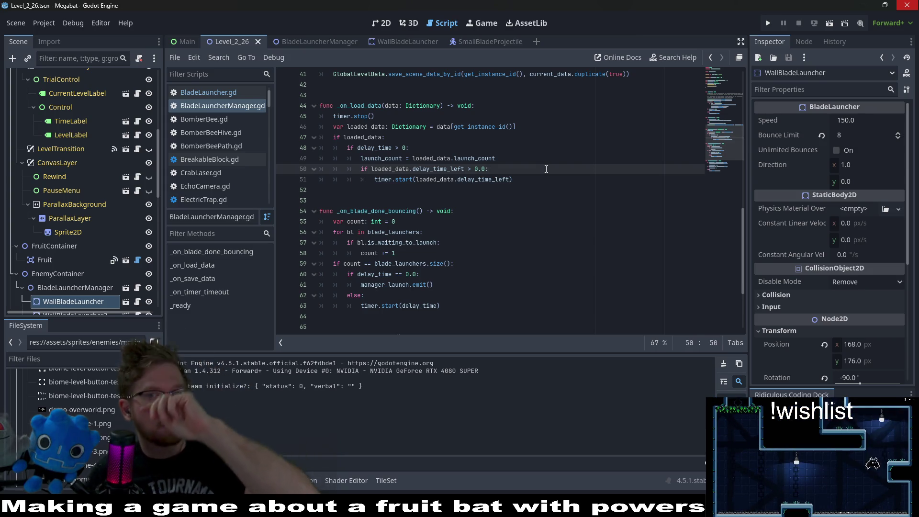
Delete the manager_continue() function and its blank lines from the BladeLauncher script.
{"action": "left_click", "coordinate": [327, 42]}
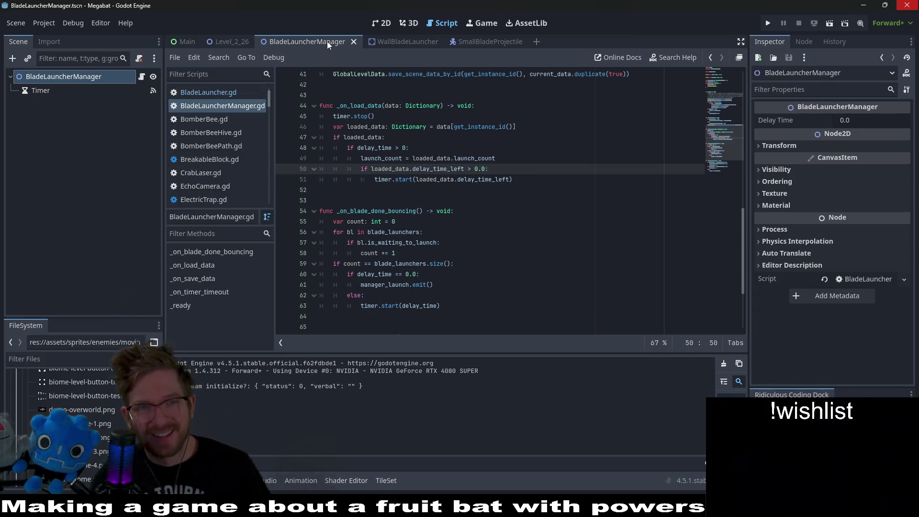
{"action": "left_click", "coordinate": [393, 42]}
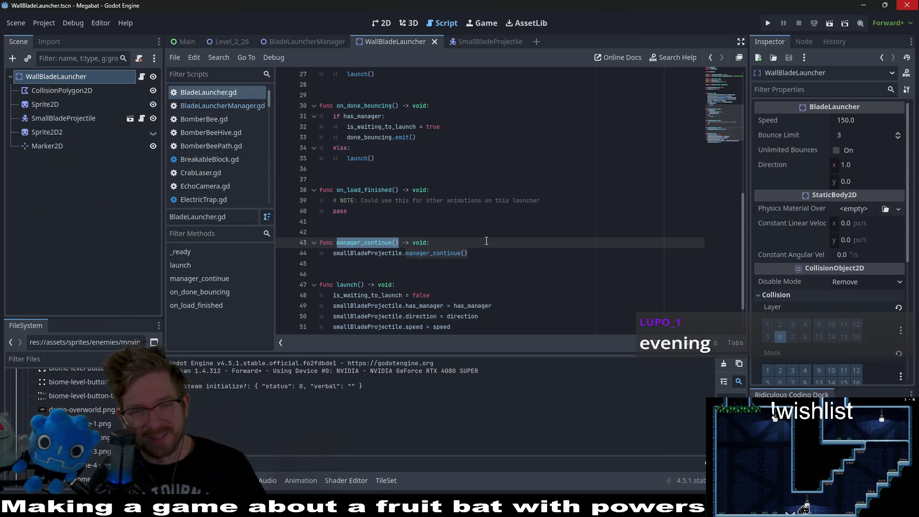
{"action": "left_click_drag", "start_coordinate": [497, 252], "coordinate": [493, 232]}
{"action": "key", "text": "BackSpace"}
{"action": "key", "text": "BackSpace"}
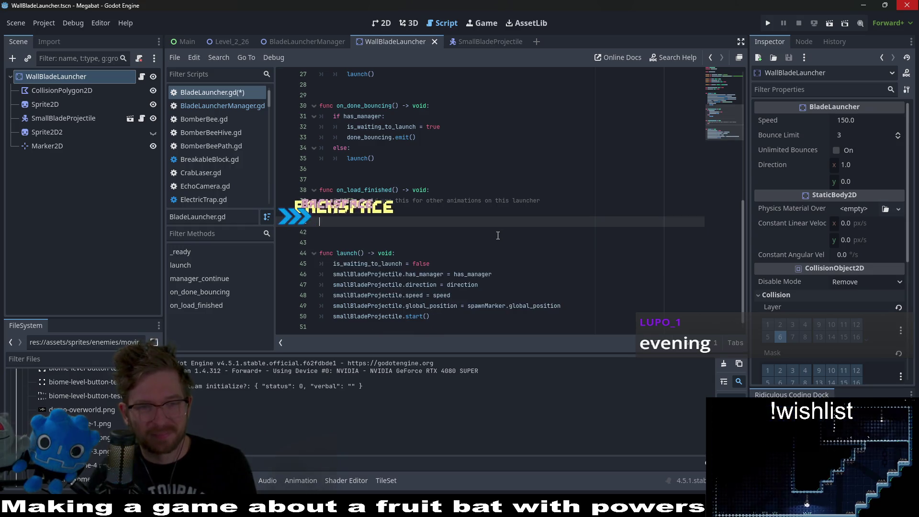
{"action": "key", "text": "Delete"}
{"action": "left_click", "coordinate": [314, 42]}
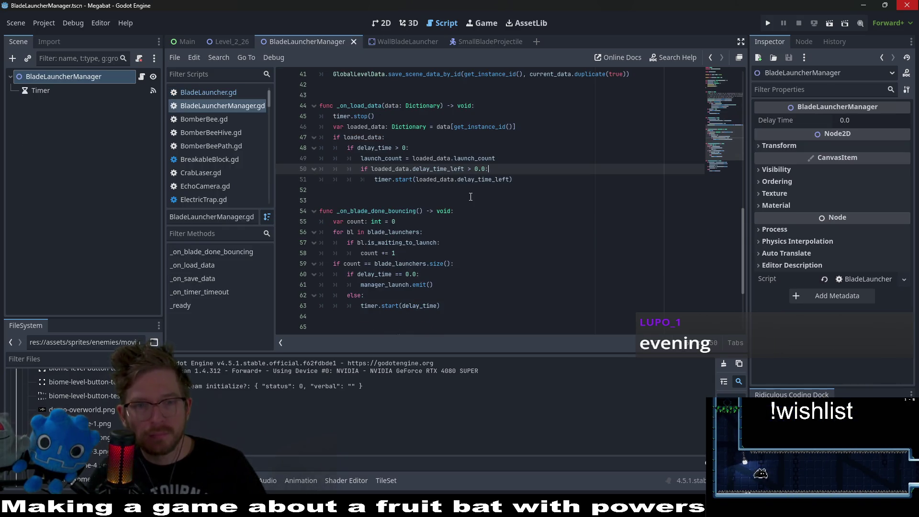
Delete the manager_continue() function from SmallBladeProjectile and save the script.
{"action": "left_click", "coordinate": [487, 43]}
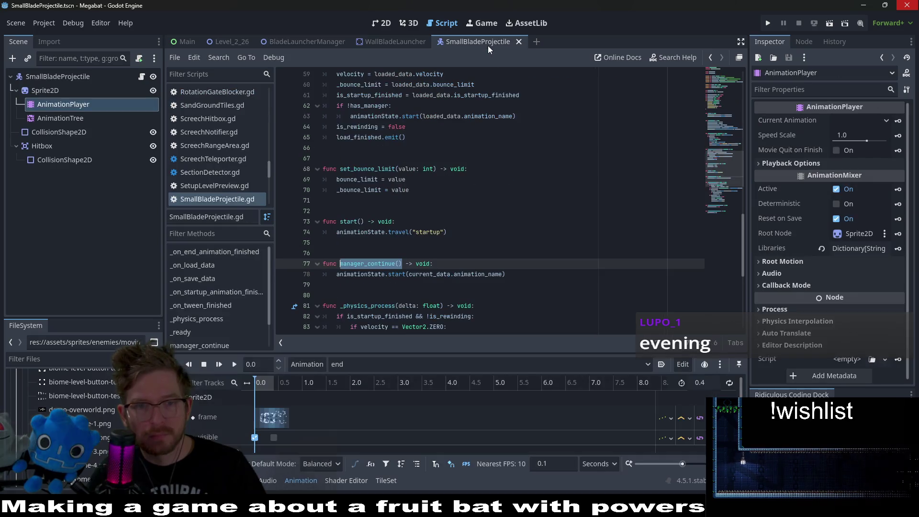
{"action": "left_click_drag", "start_coordinate": [560, 274], "coordinate": [560, 259]}
{"action": "key", "text": "BackSpace"}
{"action": "key", "text": "BackSpace"}
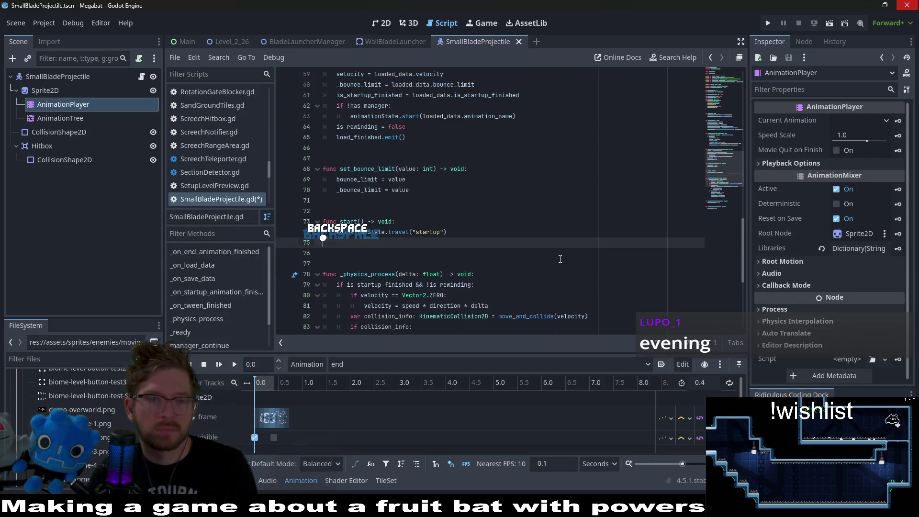
{"action": "key", "text": "Delete"}
{"action": "scroll", "coordinate": [441, 164], "scroll_direction": "up", "scroll_amount": 3}
{"action": "key", "text": "ctrl+s"}
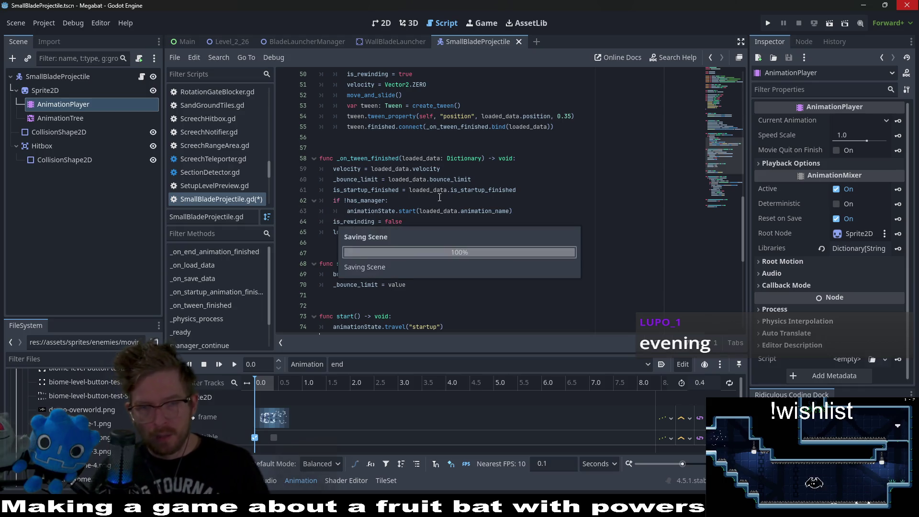
Remove the space before the colon in 'if !has_manager :' on line 62.
{"action": "left_click", "coordinate": [437, 199]}
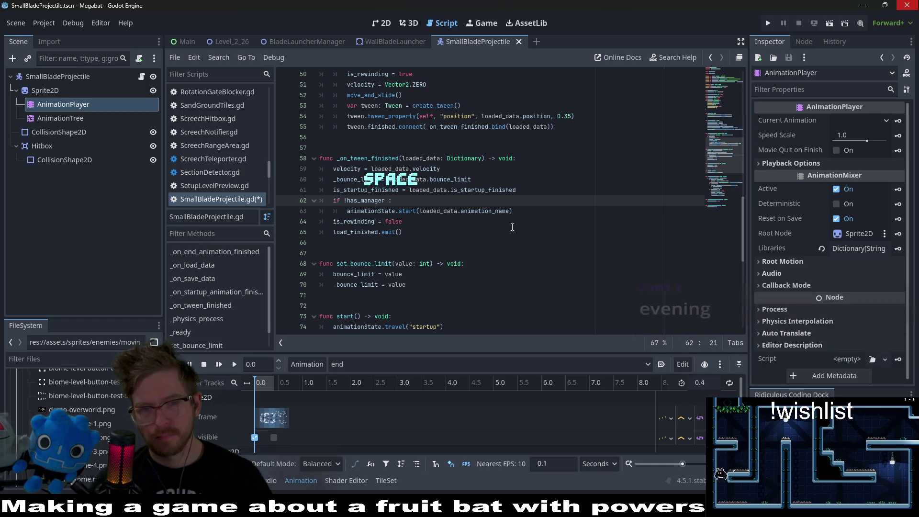
{"action": "left_click", "coordinate": [510, 211]}
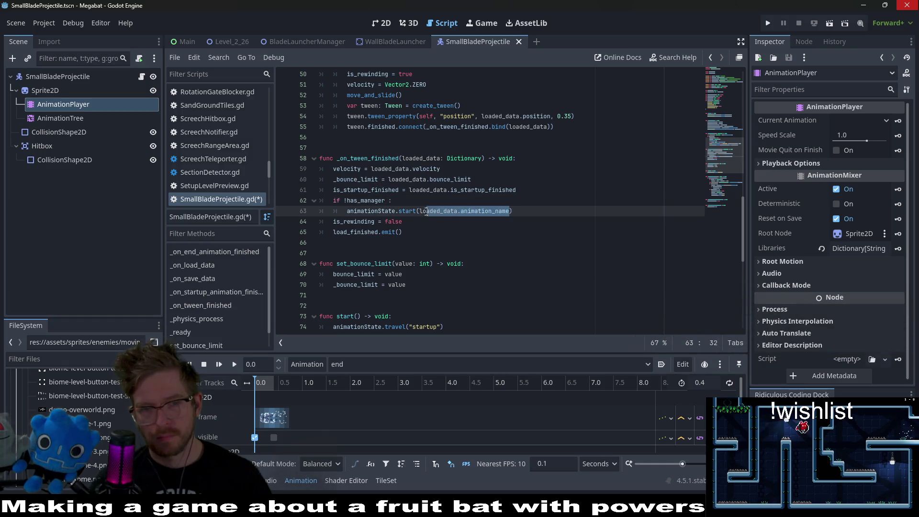
{"action": "left_click_drag", "start_coordinate": [426, 211], "coordinate": [421, 213]}
{"action": "scroll", "coordinate": [480, 220], "scroll_direction": "down", "scroll_amount": 3}
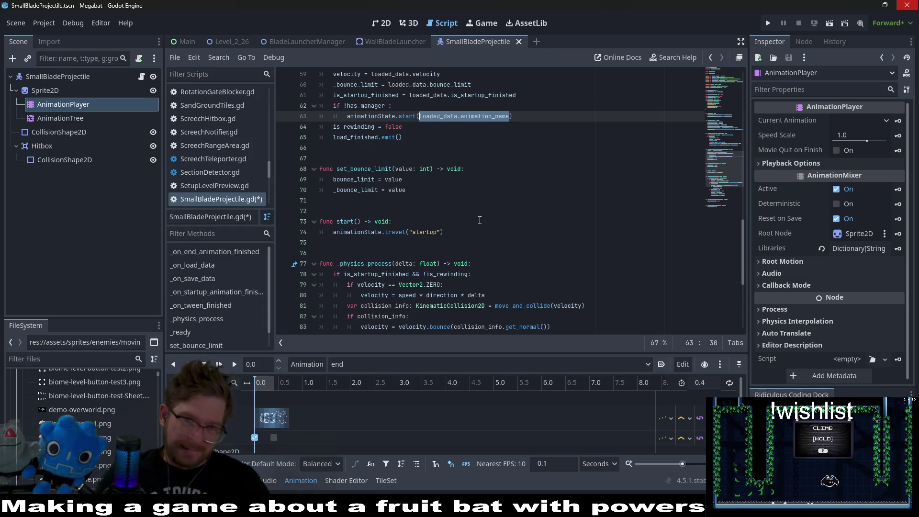
{"action": "left_click", "coordinate": [390, 106]}
{"action": "key", "text": "BackSpace"}
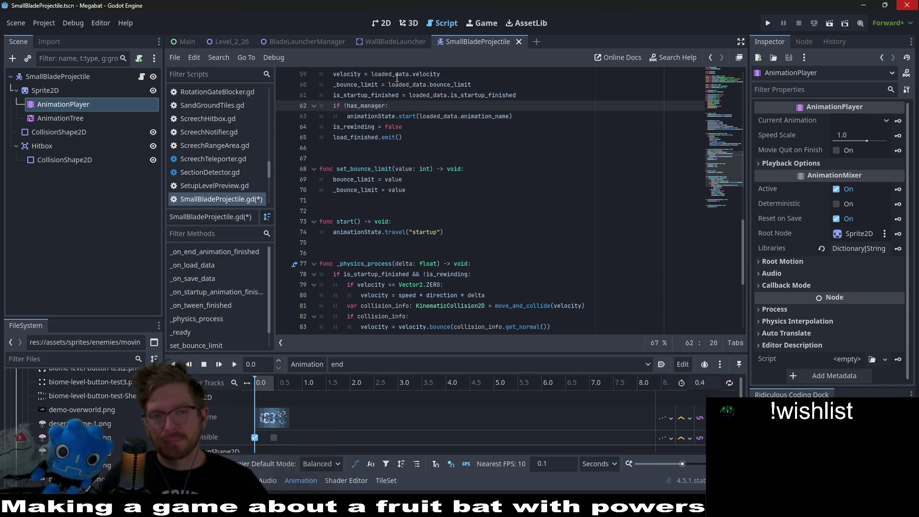
{"action": "double_click", "coordinate": [484, 116]}
{"action": "scroll", "coordinate": [541, 192], "scroll_direction": "up", "scroll_amount": 2}
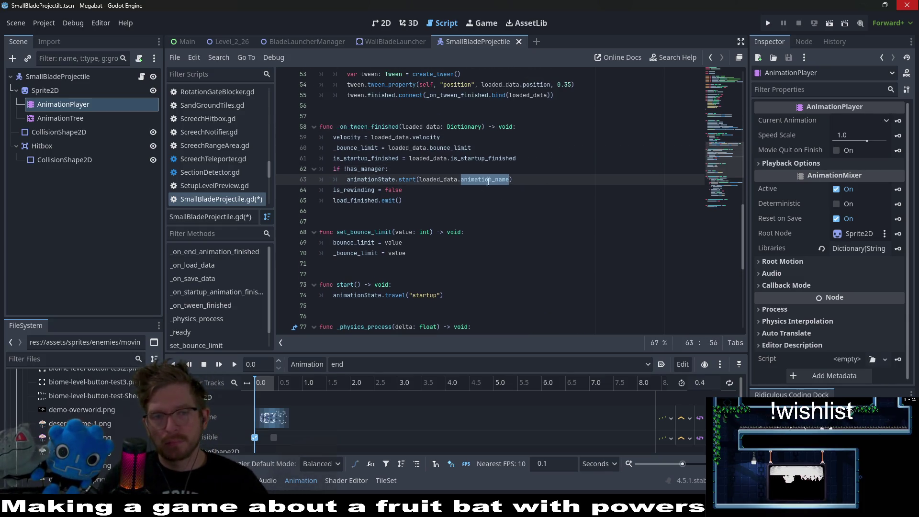
{"action": "left_click", "coordinate": [388, 169]}
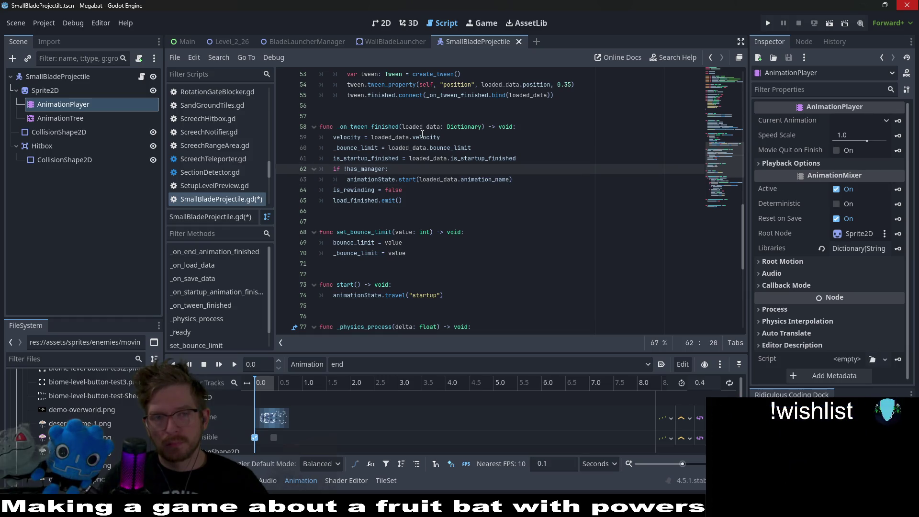
{"action": "double_click", "coordinate": [498, 159]}
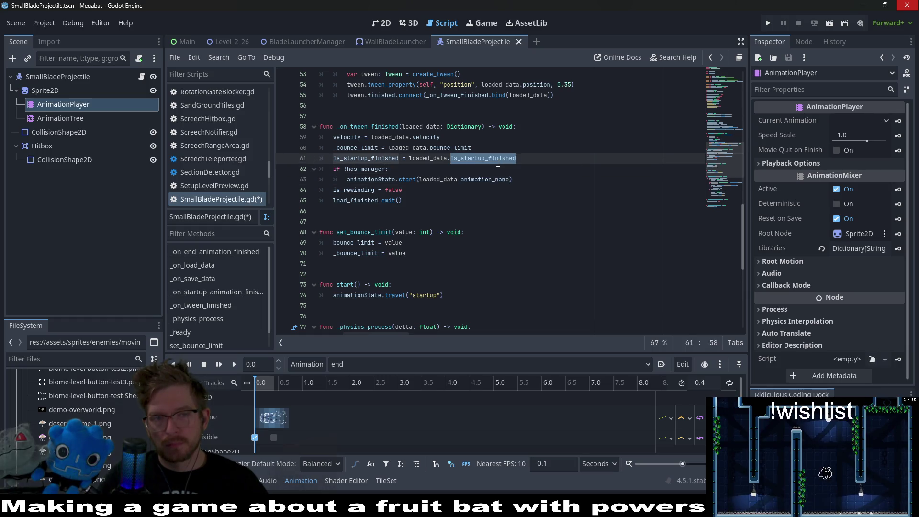
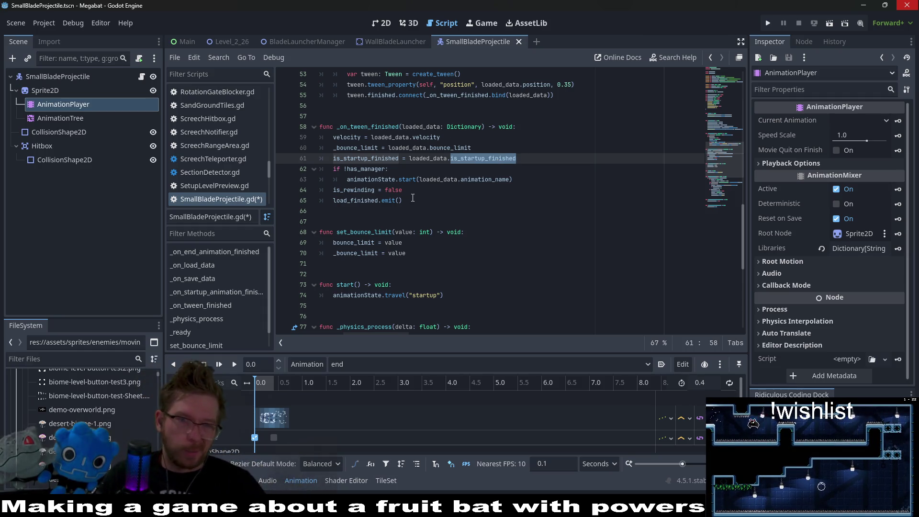
Add an else: branch holding pass below the animationState.start line in _on_tween_finished.
{"action": "left_click", "coordinate": [524, 182]}
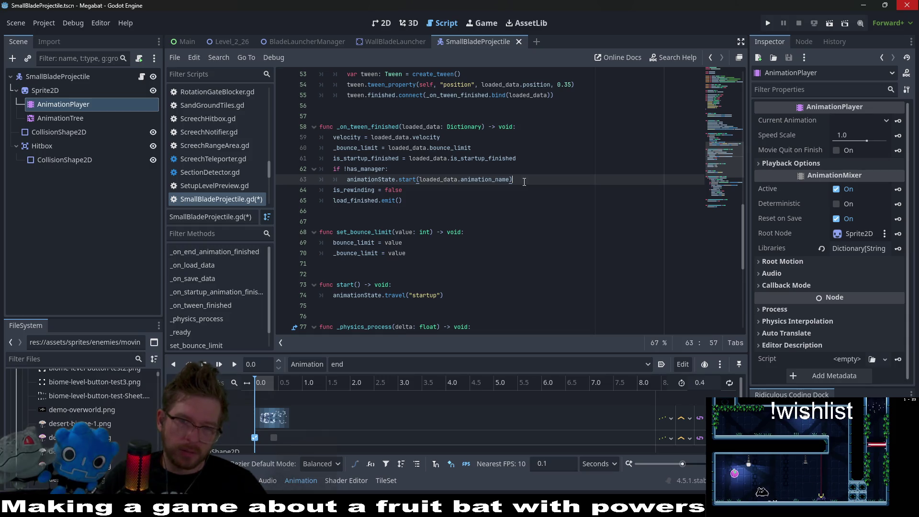
{"action": "key", "text": "Return"}
{"action": "key", "text": "BackSpace"}
{"action": "type", "text": "else:"}
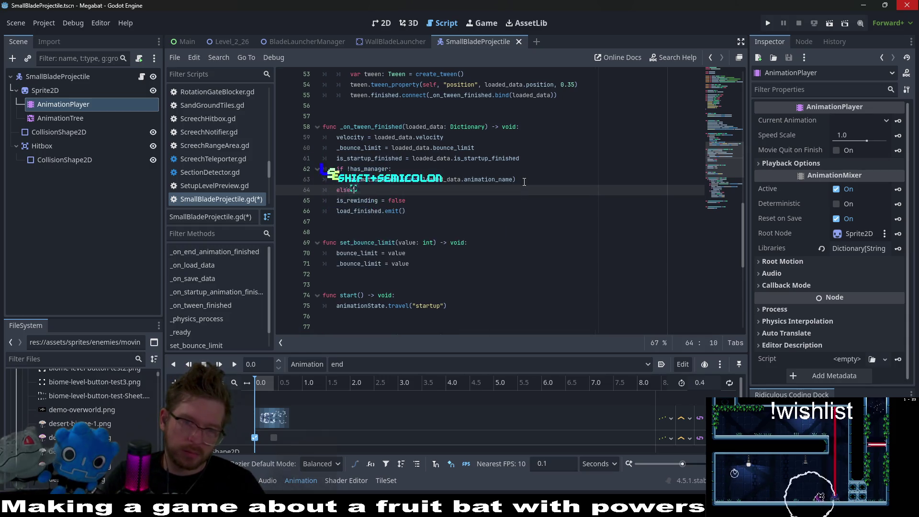
{"action": "key", "text": "Return"}
{"action": "type", "text": "pass"}
Select and delete the new else and pass lines, then undo to restore them.
{"action": "left_click", "coordinate": [510, 181]}
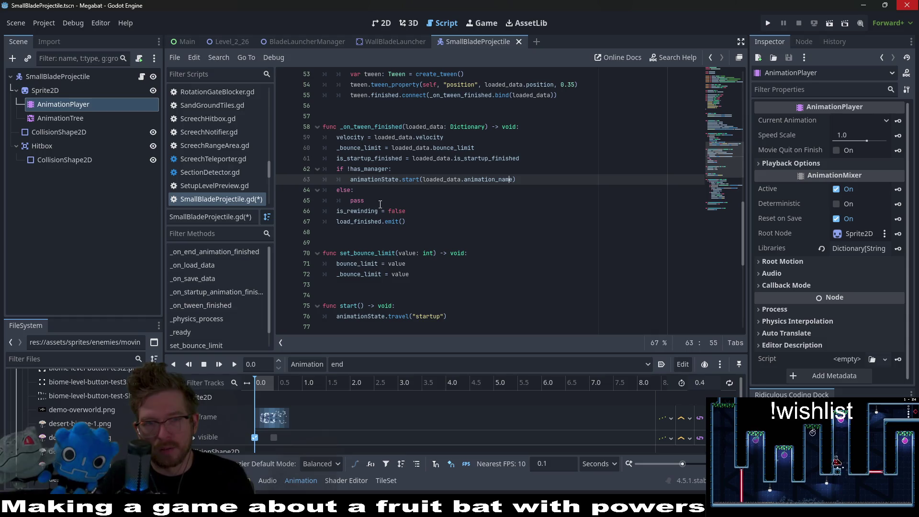
{"action": "left_click_drag", "start_coordinate": [380, 205], "coordinate": [539, 187]}
{"action": "key", "text": "BackSpace"}
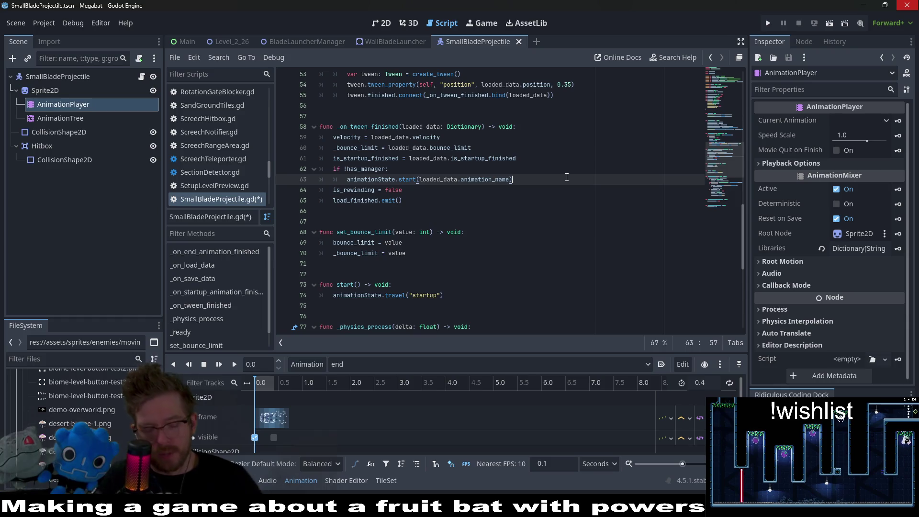
{"action": "key", "text": "ctrl+z"}
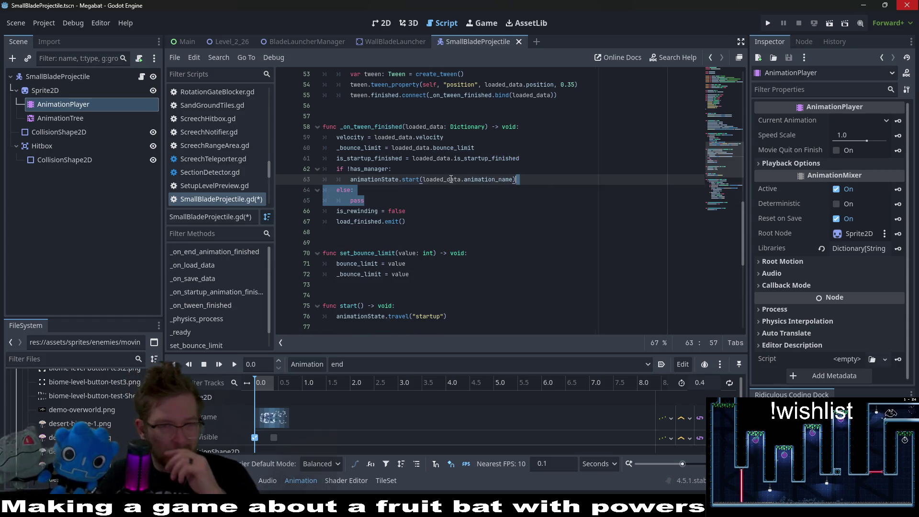
{"action": "left_click", "coordinate": [380, 200]}
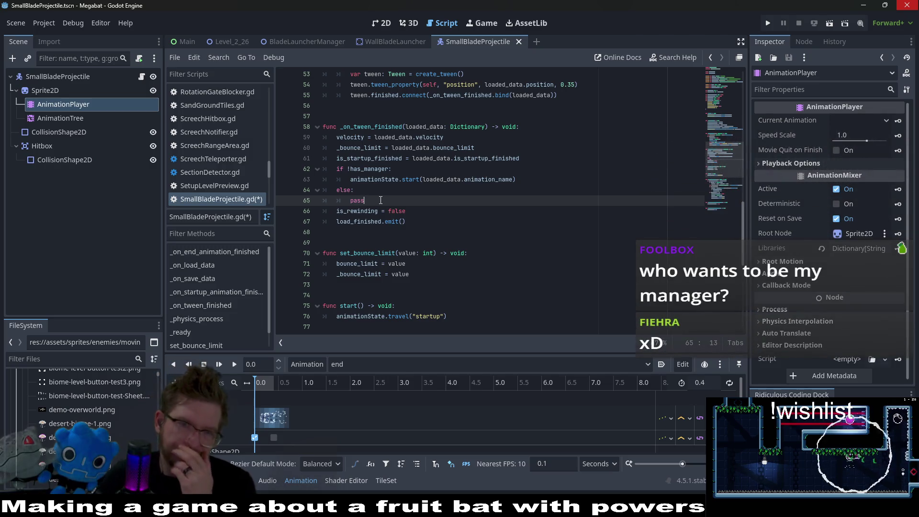
{"action": "scroll", "coordinate": [411, 150], "scroll_direction": "down", "scroll_amount": 3}
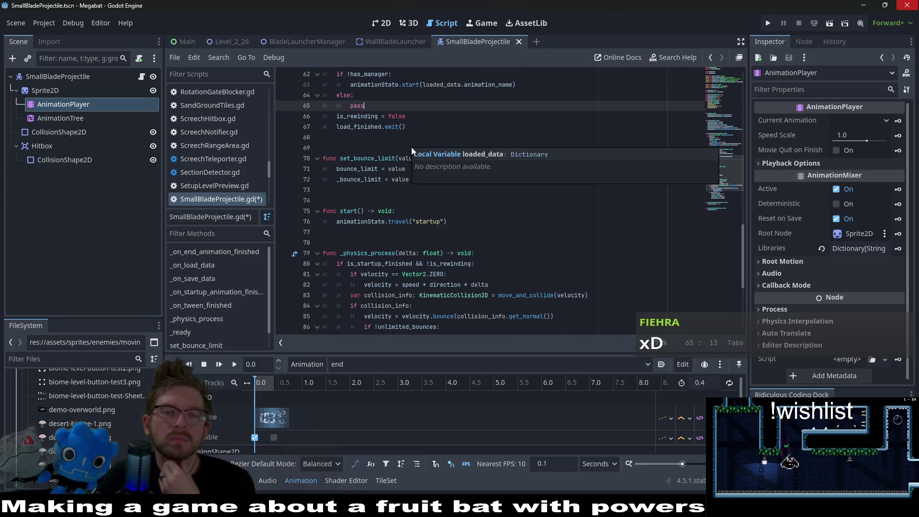
{"action": "scroll", "coordinate": [411, 147], "scroll_direction": "down", "scroll_amount": 5}
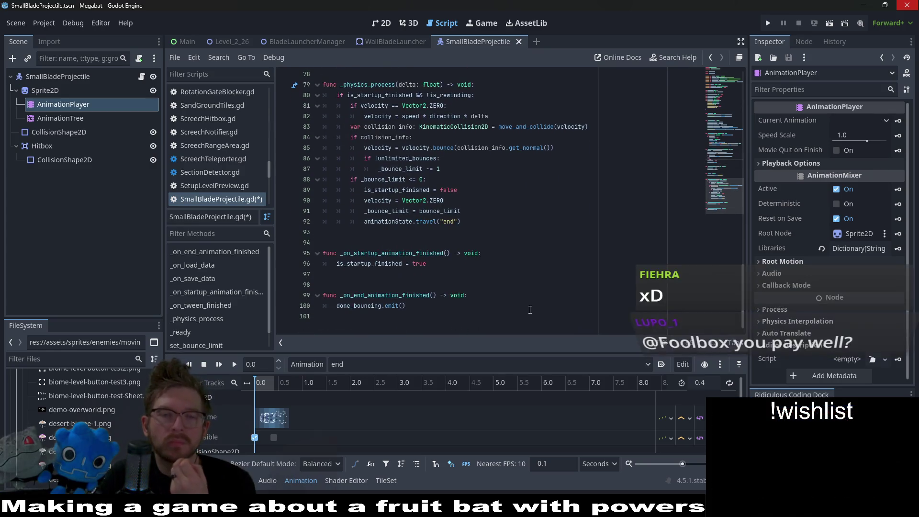
{"action": "double_click", "coordinate": [368, 263]}
{"action": "scroll", "coordinate": [498, 250], "scroll_direction": "up", "scroll_amount": 9}
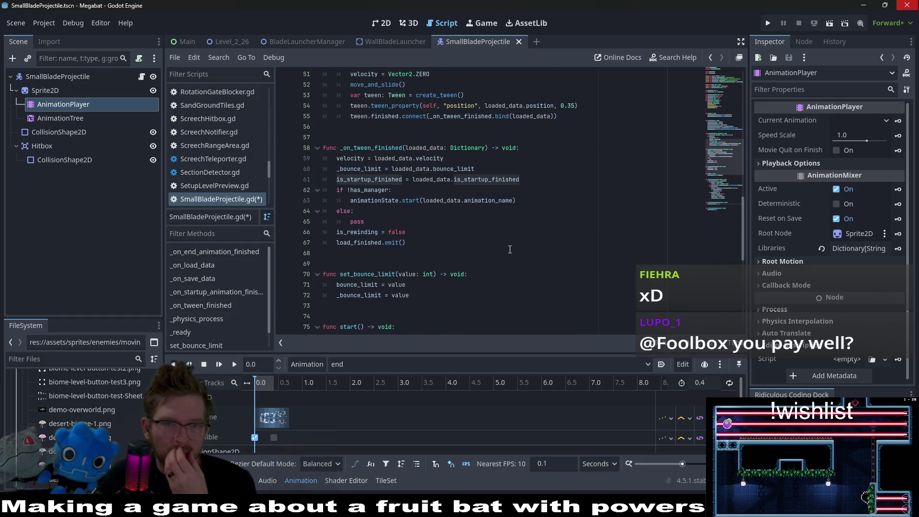
{"action": "left_click", "coordinate": [355, 211]}
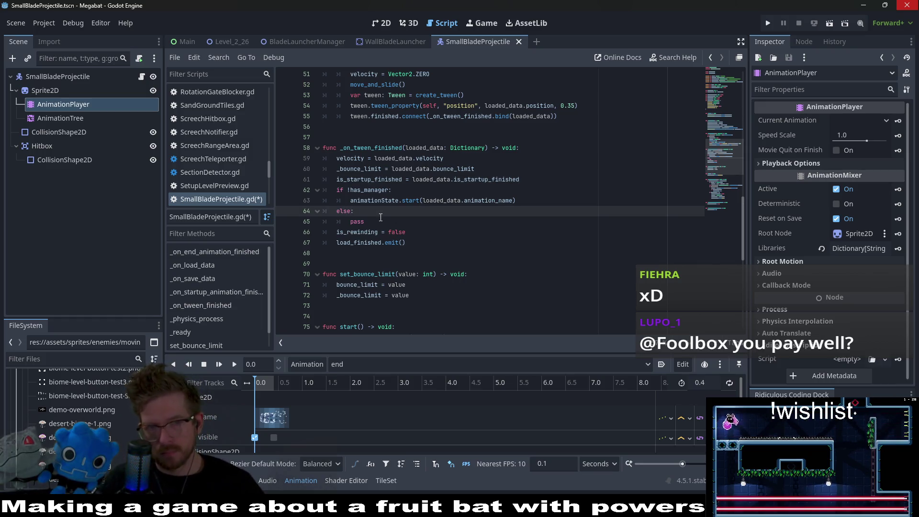
Rewrite else: as elif loaded_data.animation_name == "startup": on line 64, fixing the 'aniamtion' typo.
{"action": "key", "text": "Left"}
{"action": "key", "text": "BackSpace"}
{"action": "key", "text": "BackSpace"}
{"action": "type", "text": "if "}
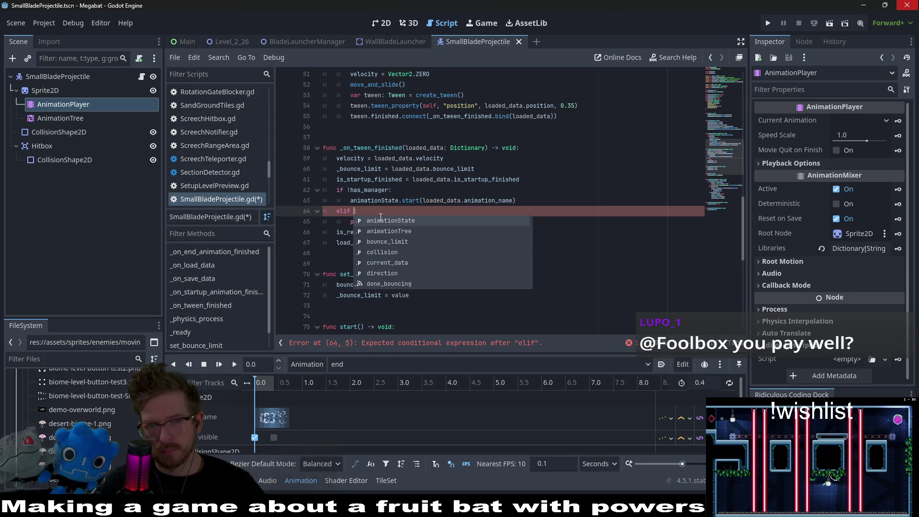
{"action": "type", "text": "loaded_d"}
{"action": "key", "text": "Return"}
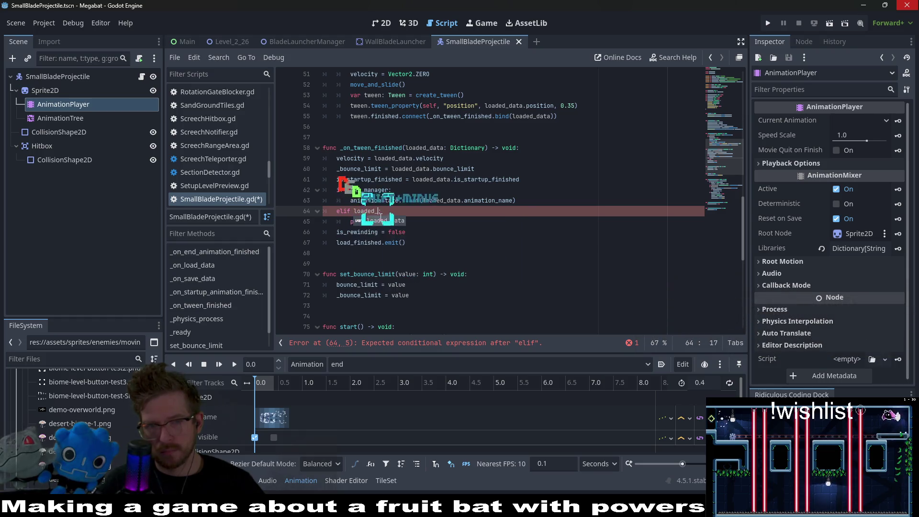
{"action": "type", "text": ".aniamtion"}
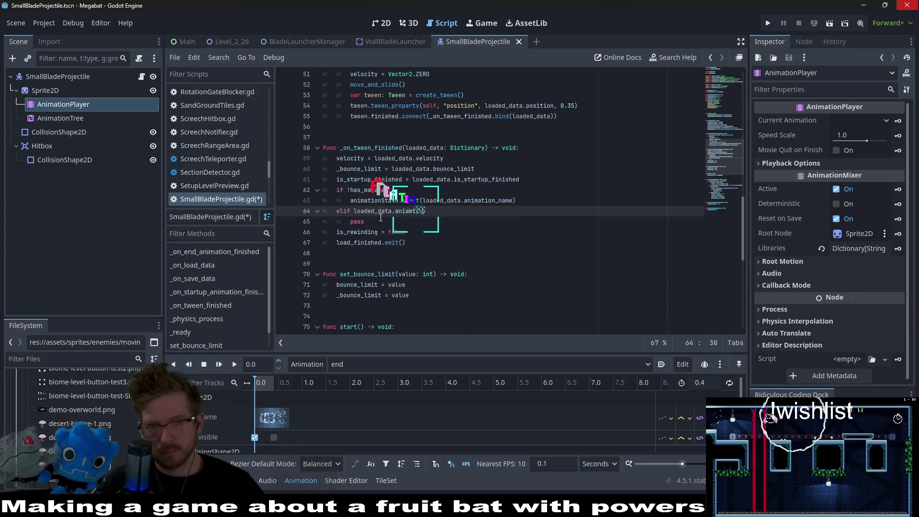
{"action": "key", "text": "BackSpace"}
{"action": "key", "text": "BackSpace"}
{"action": "key", "text": "BackSpace"}
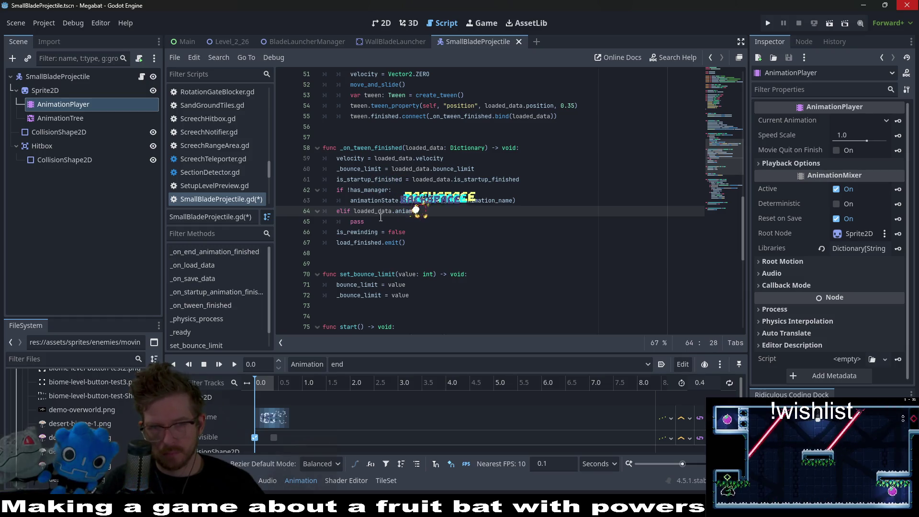
{"action": "key", "text": "BackSpace"}
{"action": "key", "text": "BackSpace"}
{"action": "key", "text": "BackSpace"}
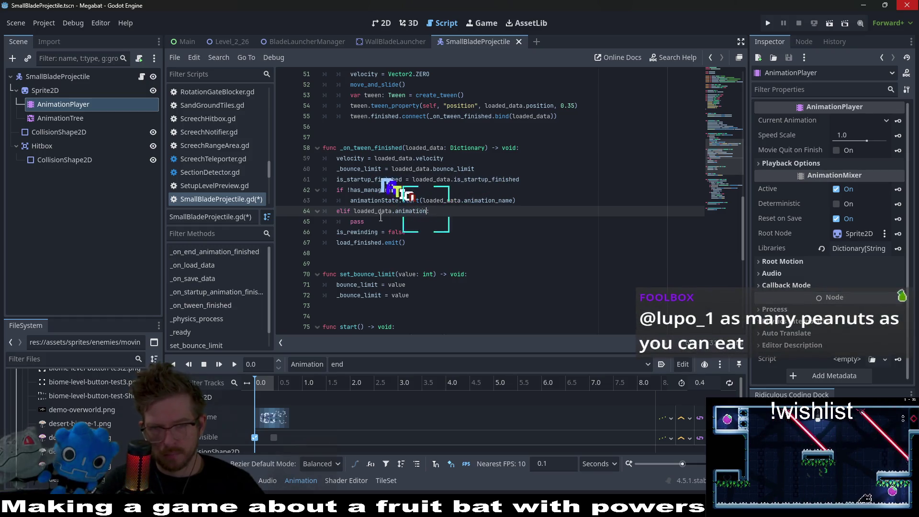
{"action": "type", "text": "mation_name"}
{"action": "type", "text": " == \""}
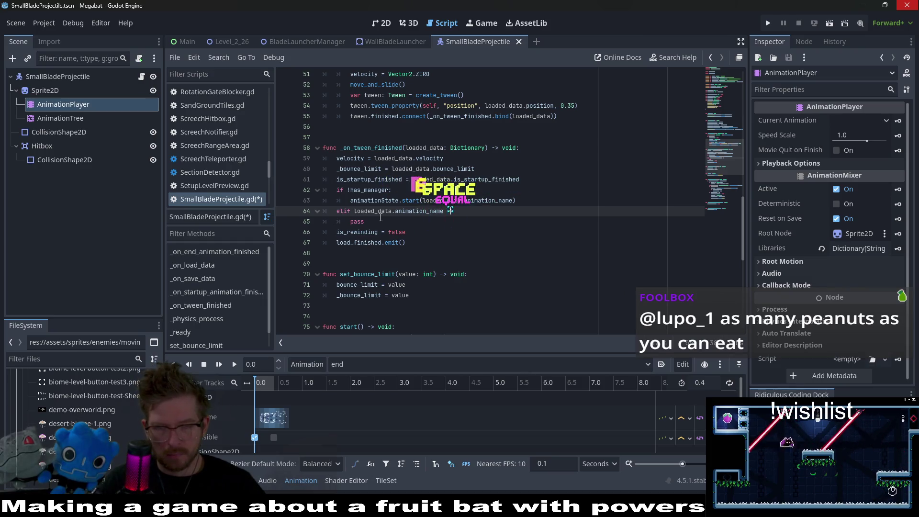
{"action": "type", "text": "startup\":"}
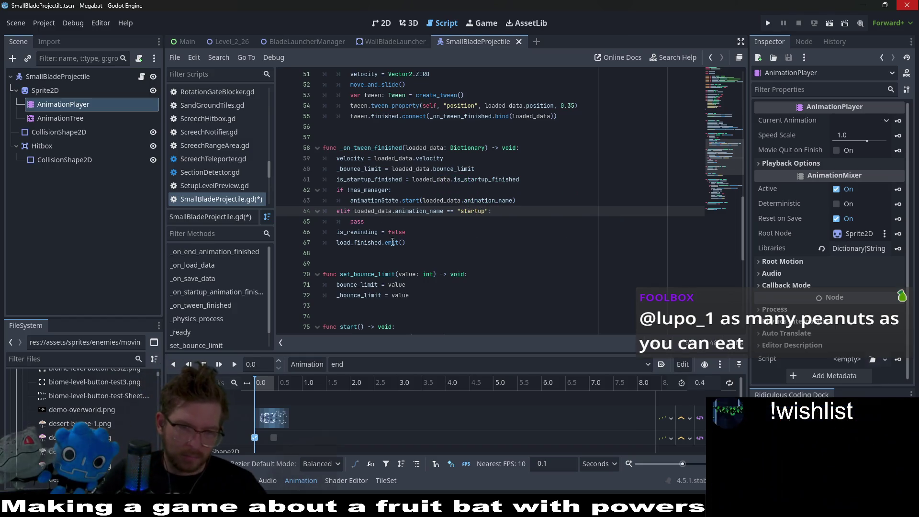
{"action": "left_click", "coordinate": [394, 363]}
{"action": "left_click", "coordinate": [395, 363]}
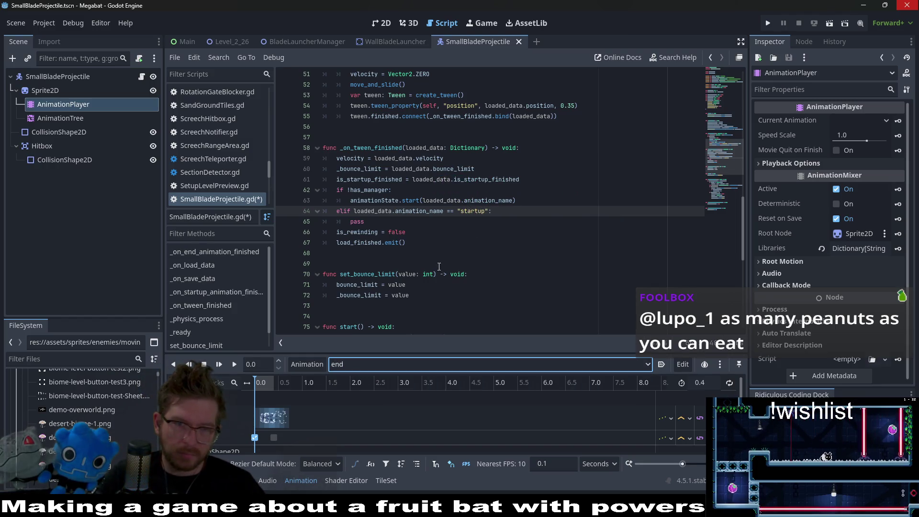
{"action": "scroll", "coordinate": [462, 254], "scroll_direction": "up", "scroll_amount": 1}
{"action": "left_click", "coordinate": [529, 250]}
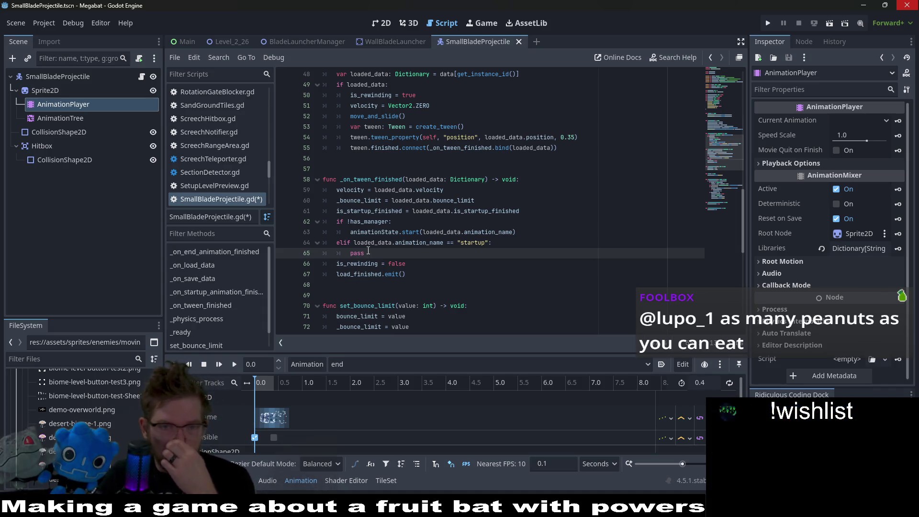
{"action": "left_click_drag", "start_coordinate": [515, 232], "coordinate": [351, 232]}
{"action": "key", "text": "ctrl+c"}
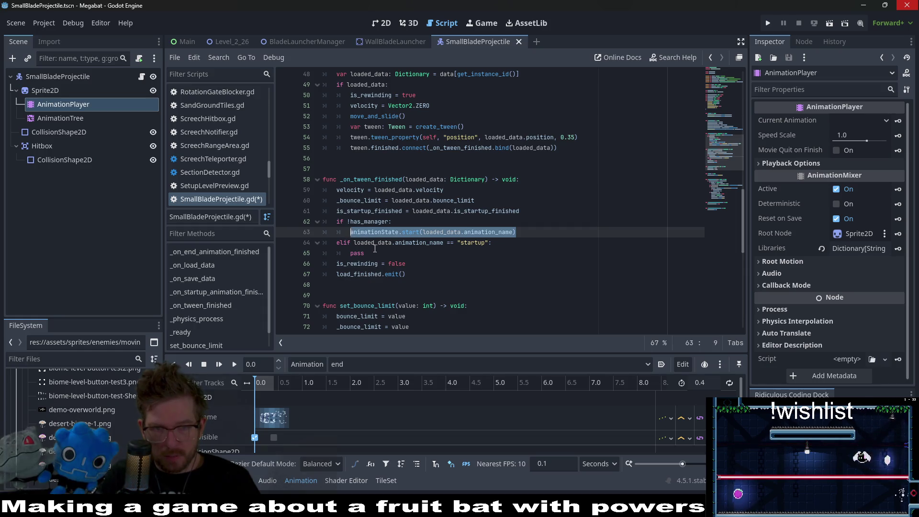
{"action": "left_click", "coordinate": [369, 251]}
{"action": "key", "text": "ctrl+v"}
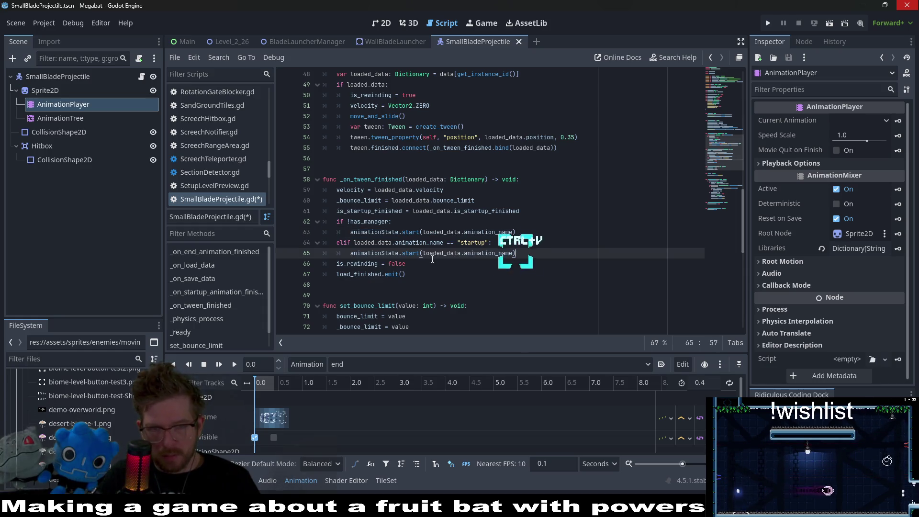
{"action": "left_click", "coordinate": [359, 243]}
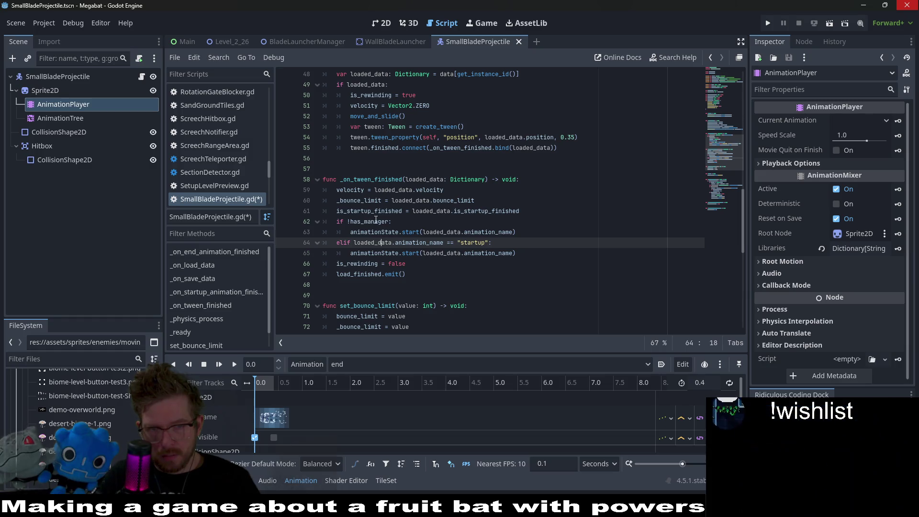
{"action": "double_click", "coordinate": [385, 223]}
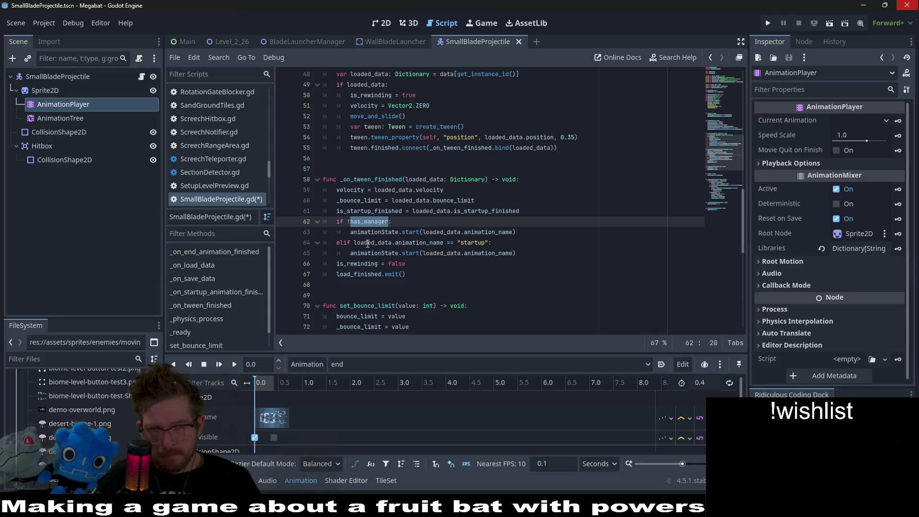
{"action": "left_click", "coordinate": [353, 243]}
{"action": "left_click_drag", "start_coordinate": [390, 221], "coordinate": [372, 221]}
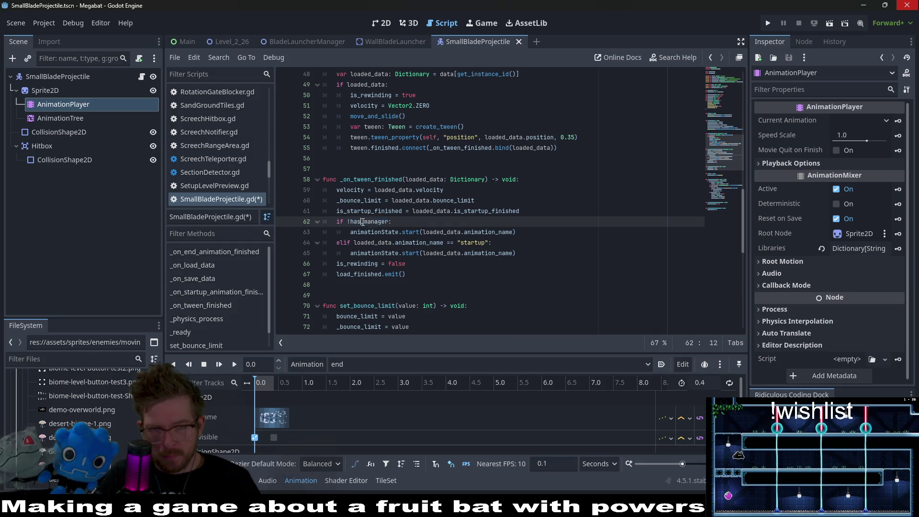
{"action": "left_click", "coordinate": [353, 242]}
{"action": "key", "text": "ctrl+v"}
{"action": "type", "text": "&"}
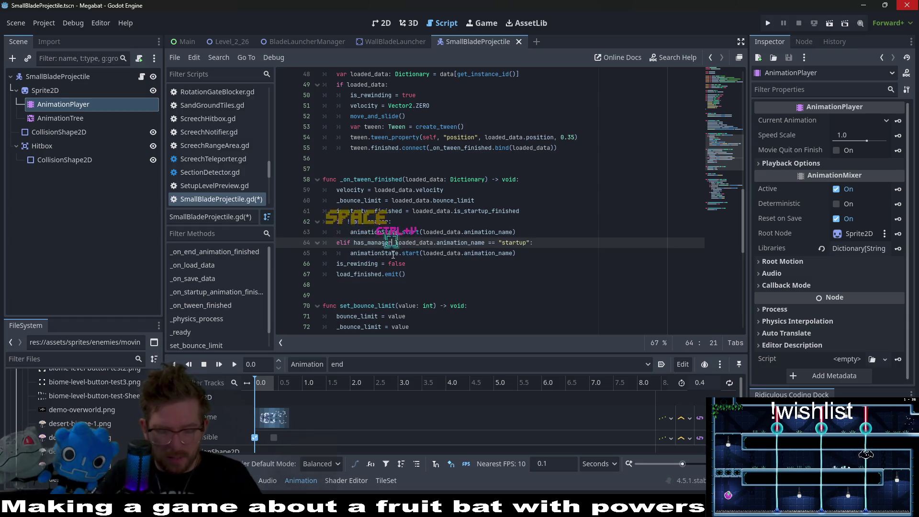
{"action": "type", "text": "&"}
{"action": "key", "text": "ctrl+s"}
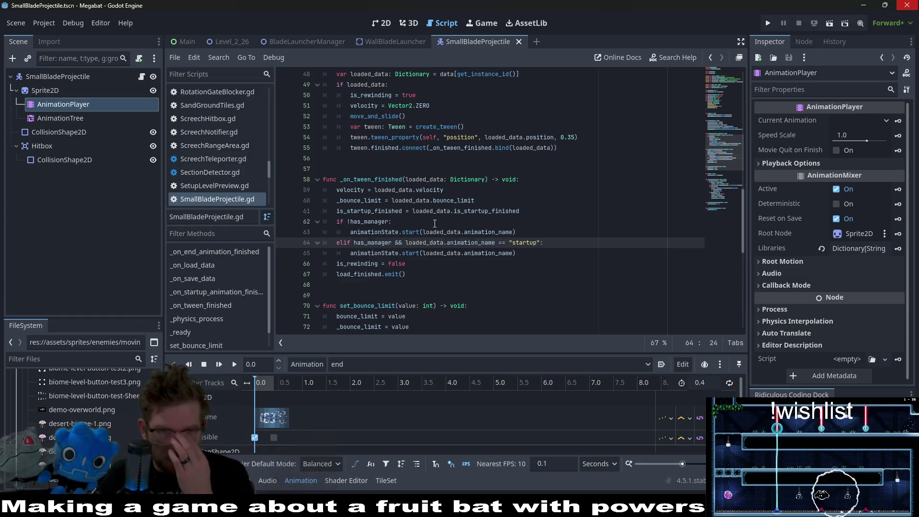
{"action": "key", "text": "Up"}
{"action": "key", "text": "Up"}
{"action": "double_click", "coordinate": [373, 243]}
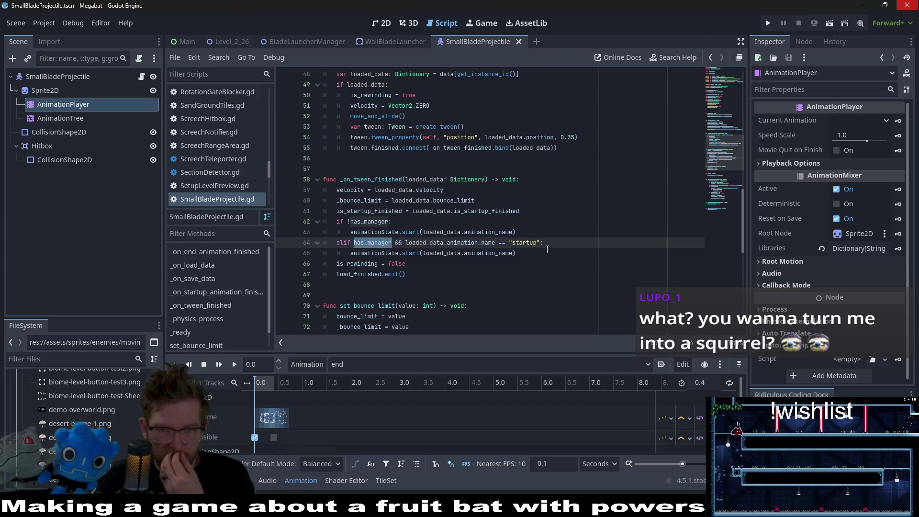
{"action": "double_click", "coordinate": [385, 243]}
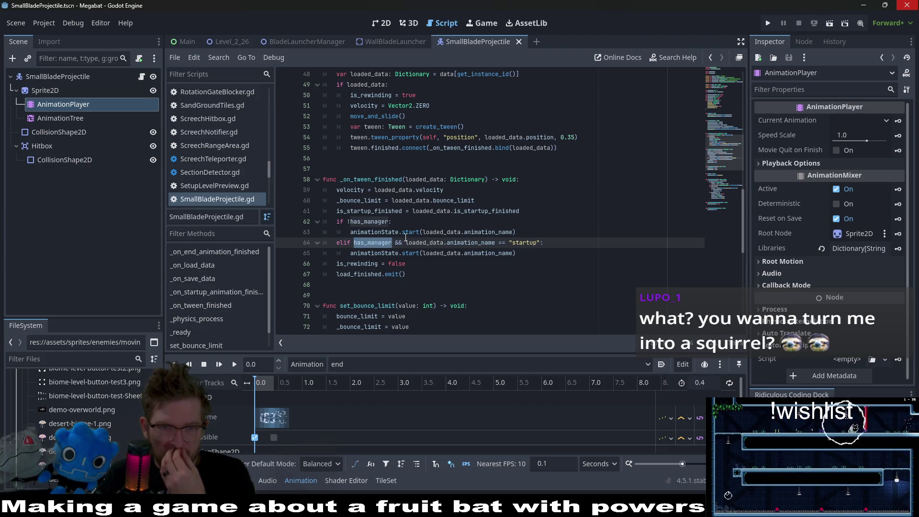
{"action": "left_click_drag", "start_coordinate": [405, 237], "coordinate": [438, 242]}
{"action": "left_click", "coordinate": [543, 244]}
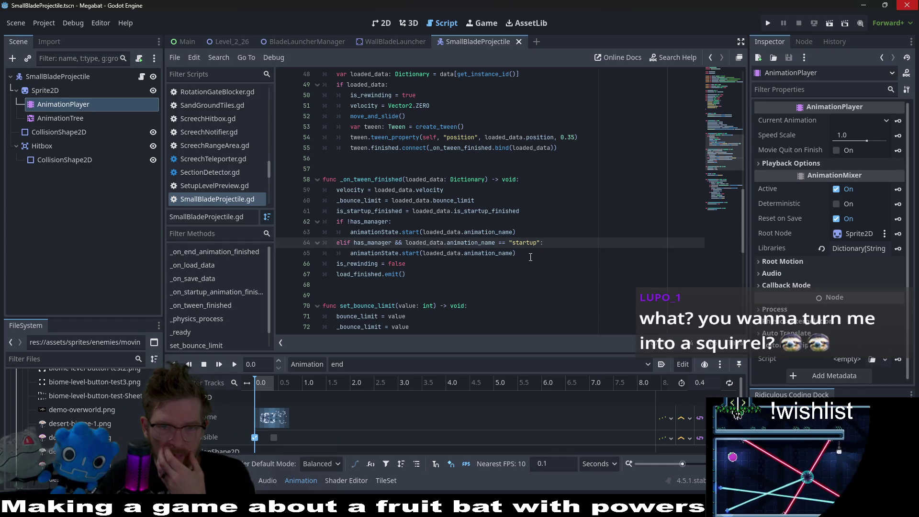
{"action": "mouse_move", "coordinate": [527, 254]}
{"action": "left_mouse_down"}
{"action": "mouse_move", "coordinate": [352, 253]}
{"action": "mouse_move", "coordinate": [349, 264]}
{"action": "mouse_move", "coordinate": [351, 253]}
{"action": "left_mouse_up"}
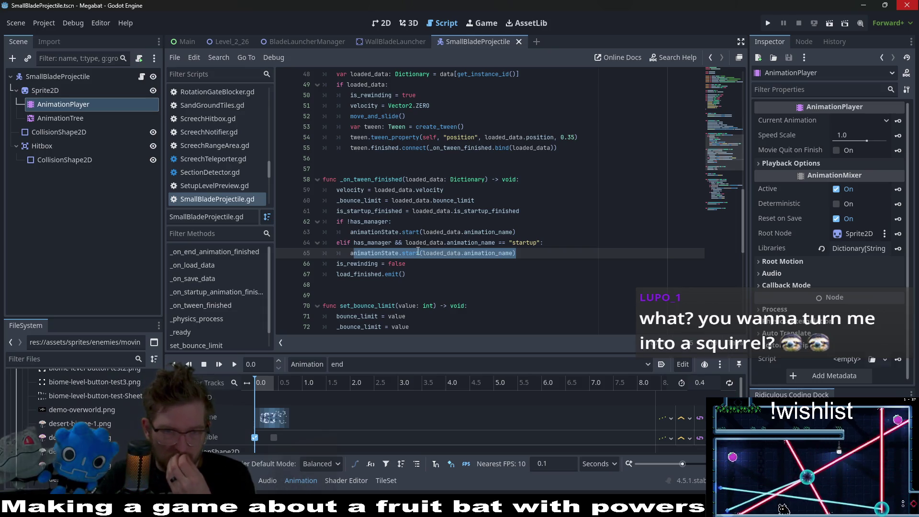
{"action": "mouse_move", "coordinate": [418, 251]}
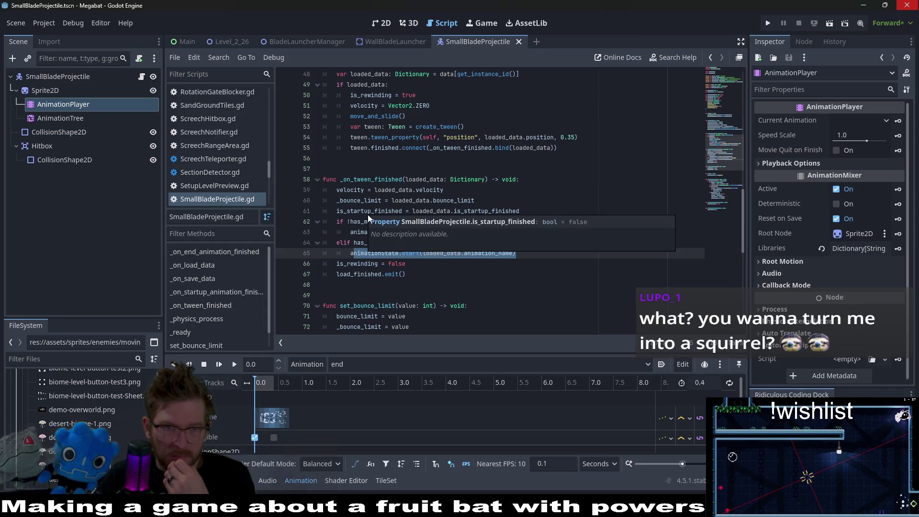
{"action": "left_click", "coordinate": [536, 181]}
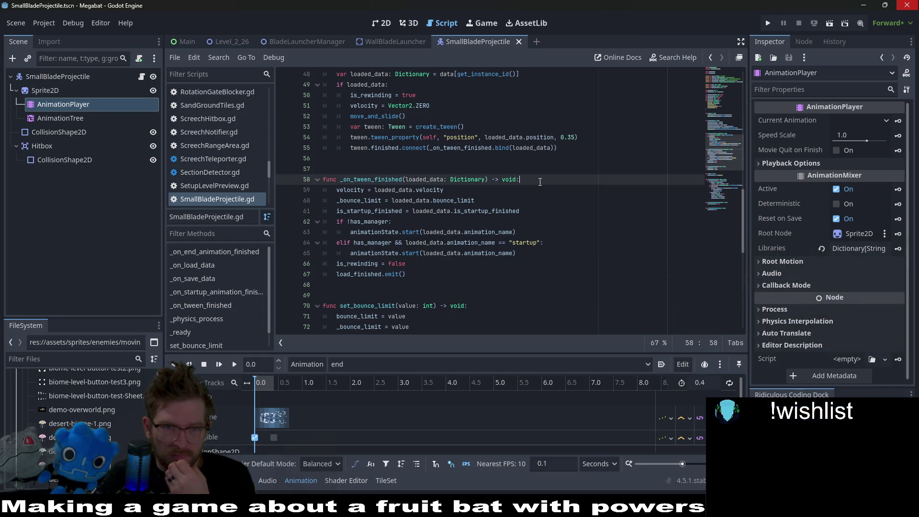
{"action": "scroll", "coordinate": [540, 181], "scroll_direction": "down", "scroll_amount": 2}
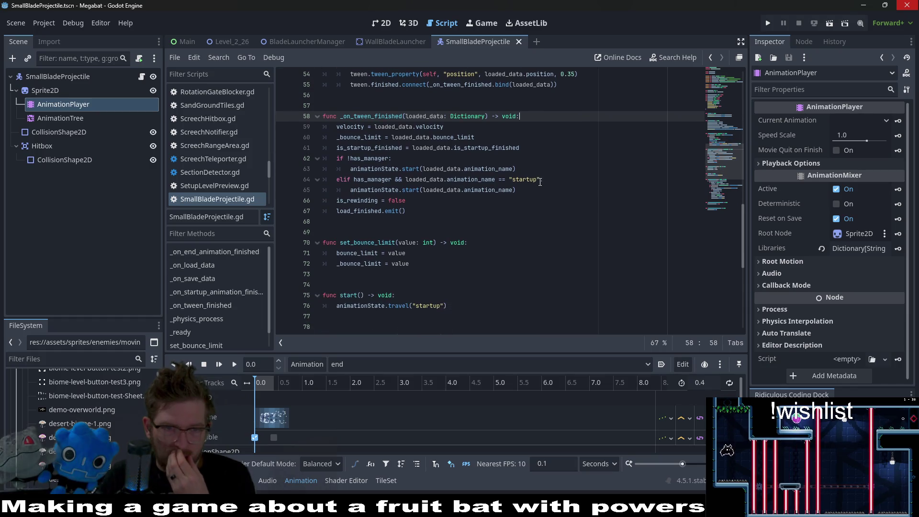
Switch to the Level_2_26 scene, fly the bat past the bouncing blades, then close the game window.
{"action": "left_click", "coordinate": [237, 43]}
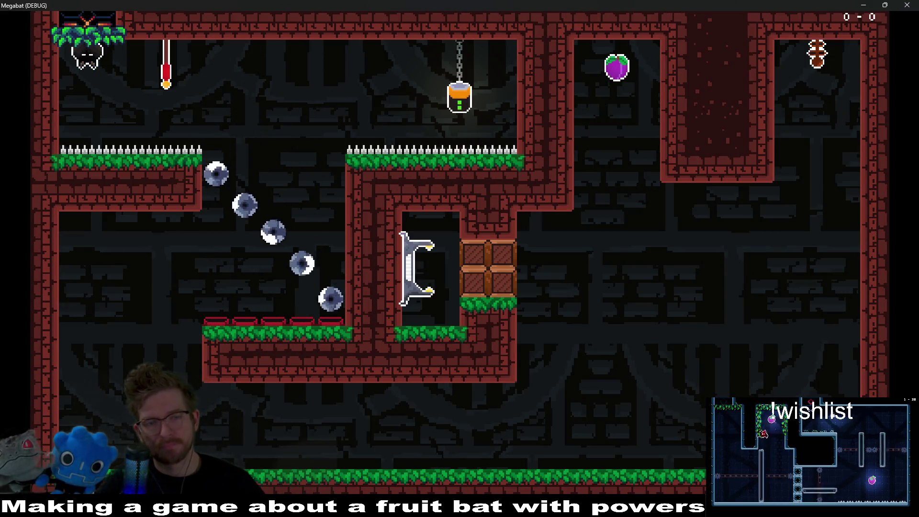
{"action": "key", "text": "Right"}
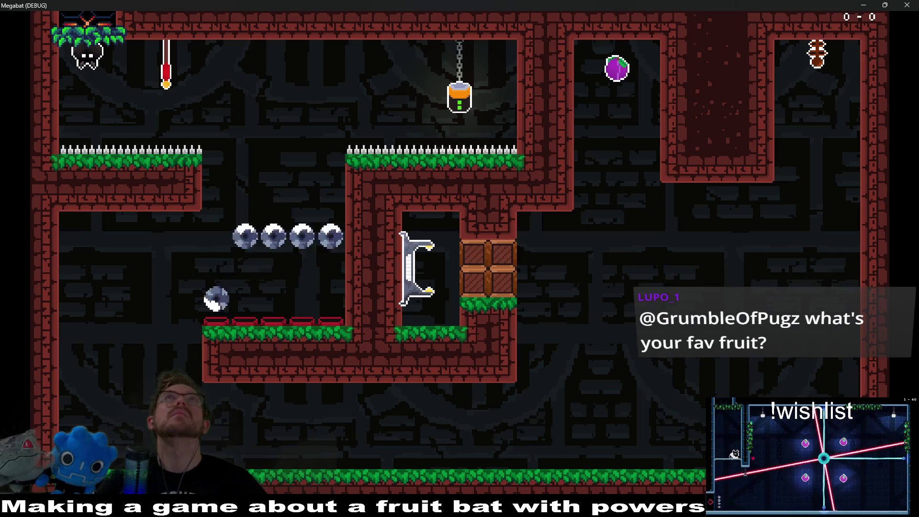
{"action": "key", "text": "space"}
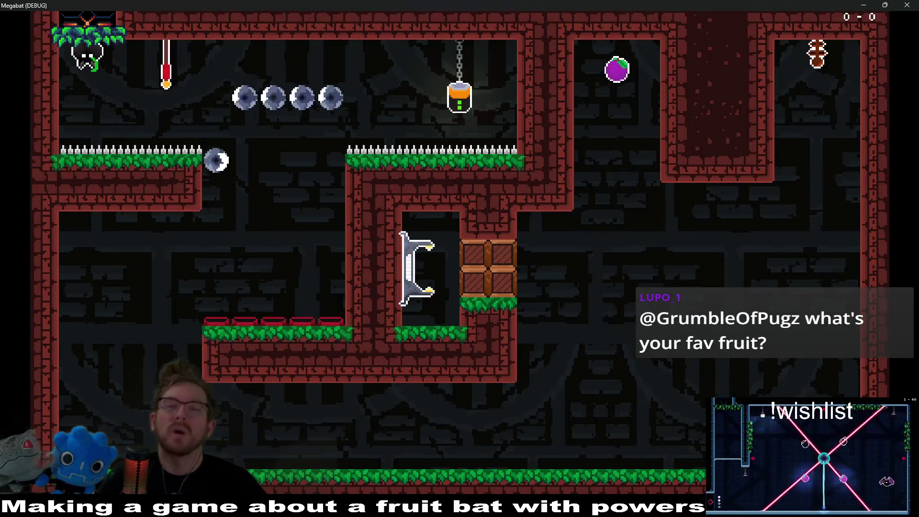
{"action": "left_click", "coordinate": [898, 5]}
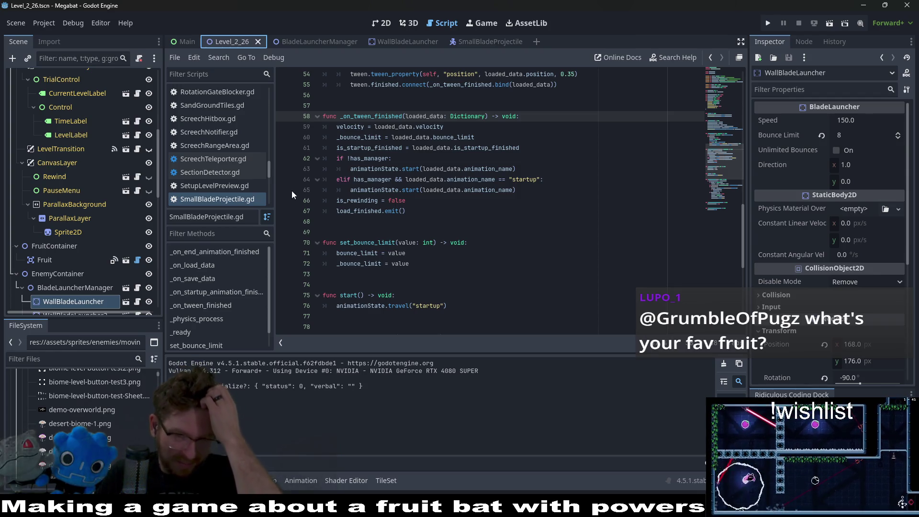
Place the caret on lines 65 and 67, then toggle the bottom Animation panel open and closed.
{"action": "left_click", "coordinate": [527, 190]}
{"action": "left_click", "coordinate": [512, 211]}
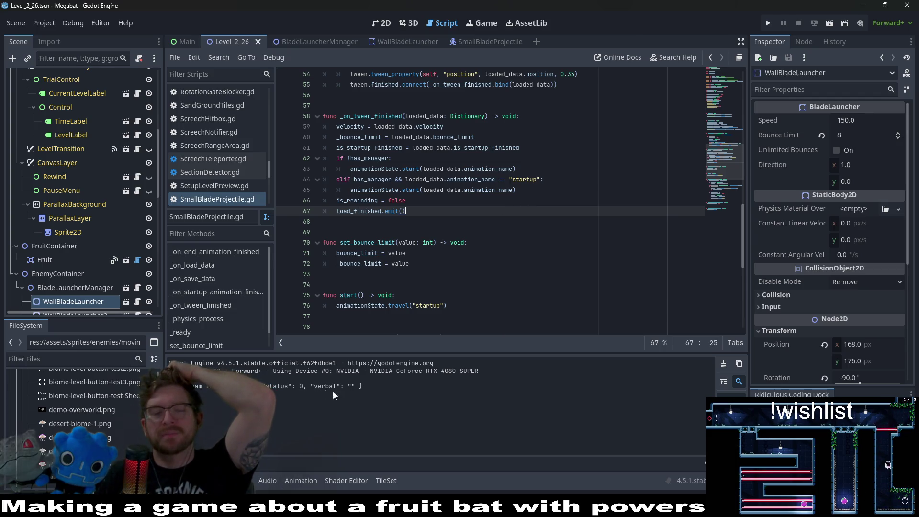
{"action": "left_click", "coordinate": [309, 481]}
{"action": "left_click", "coordinate": [309, 480]}
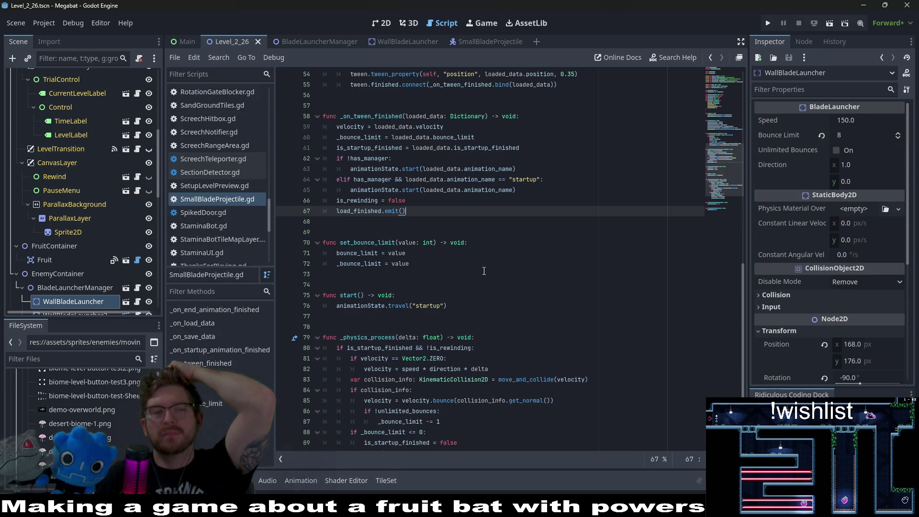
Switch to the SmallBladeProjectile scene and list its animations: RESET, end, idle, spin, startup.
{"action": "left_click", "coordinate": [498, 46]}
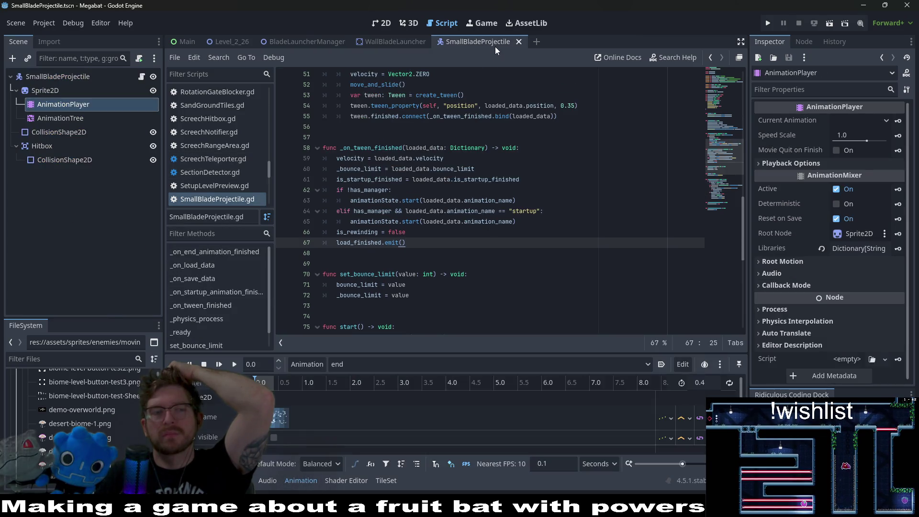
{"action": "left_click", "coordinate": [392, 369]}
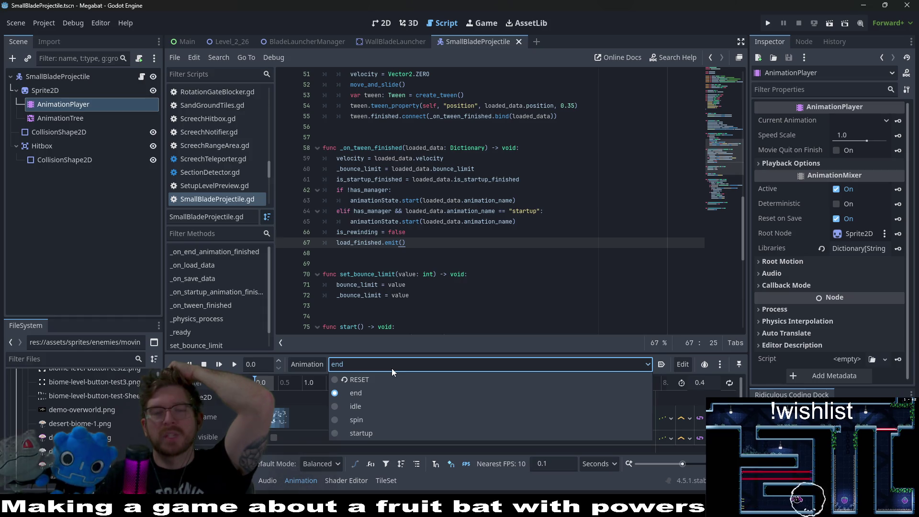
{"action": "left_click", "coordinate": [506, 211], "text": "shift"}
Change the elif test to loaded_data.animation_name != "startup" and save the script.
{"action": "left_click", "coordinate": [505, 211]}
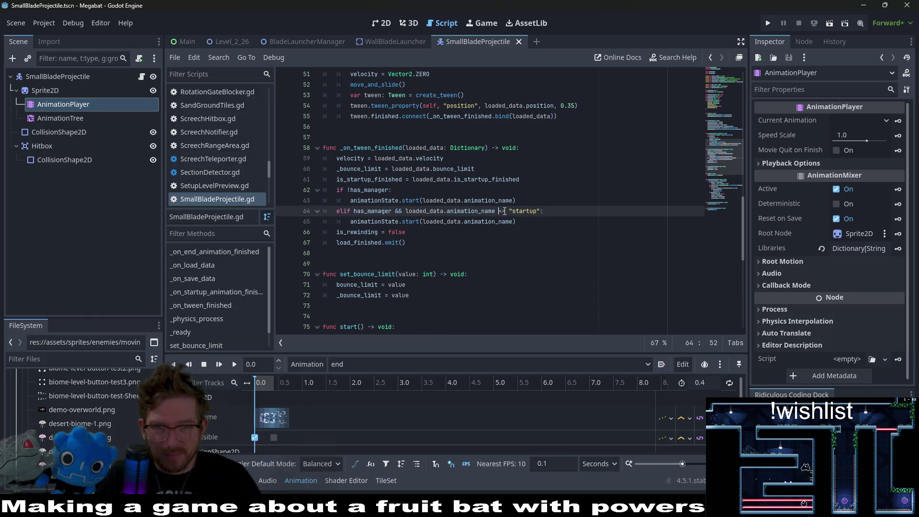
{"action": "key", "text": "BackSpace"}
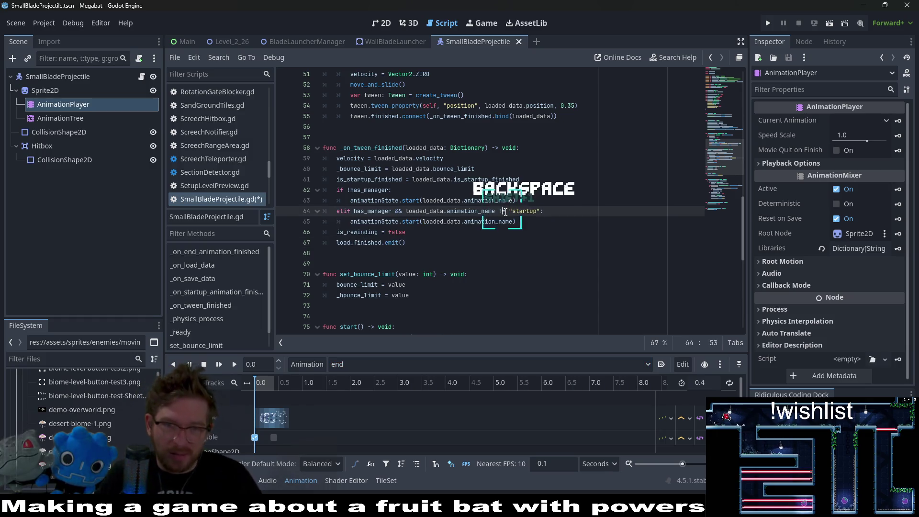
{"action": "type", "text": "!"}
{"action": "key", "text": "ctrl+s"}
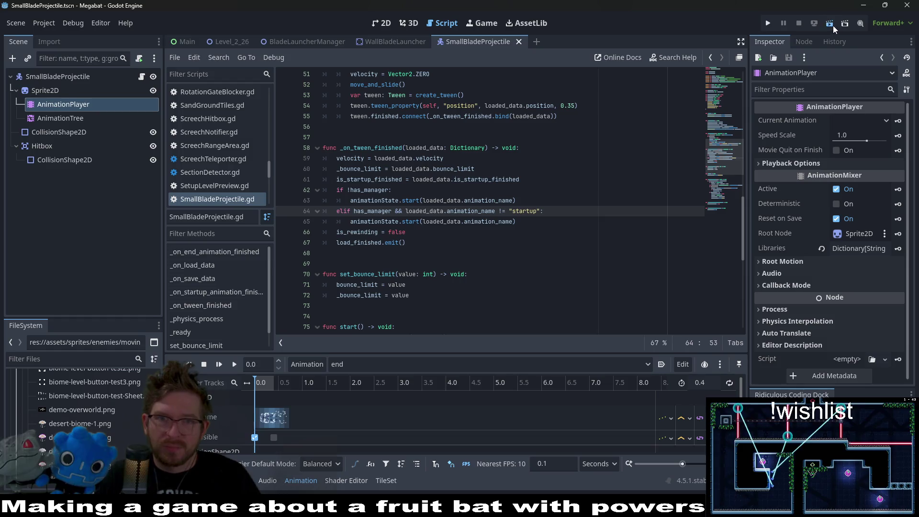
Briefly run the current scene, close the game, and return to the Level_2_26 scene.
{"action": "left_click", "coordinate": [833, 25]}
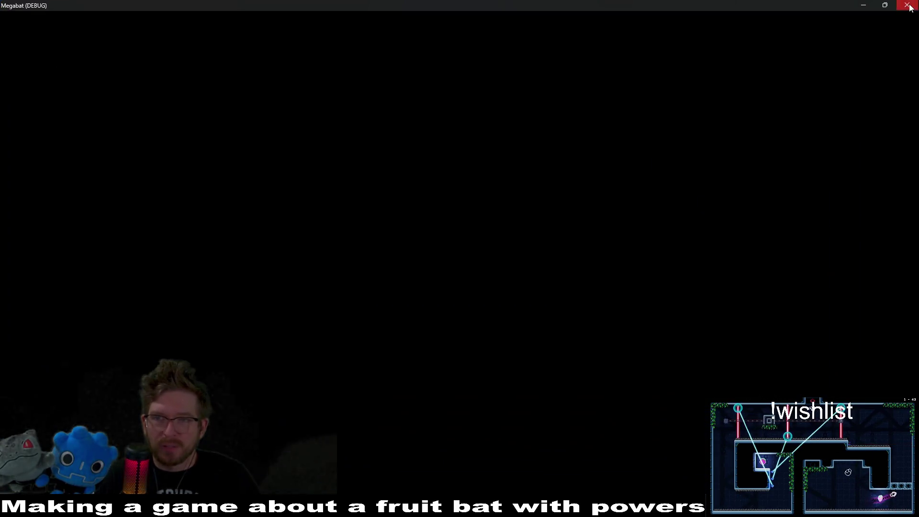
{"action": "left_click", "coordinate": [893, 7]}
{"action": "left_click", "coordinate": [211, 42]}
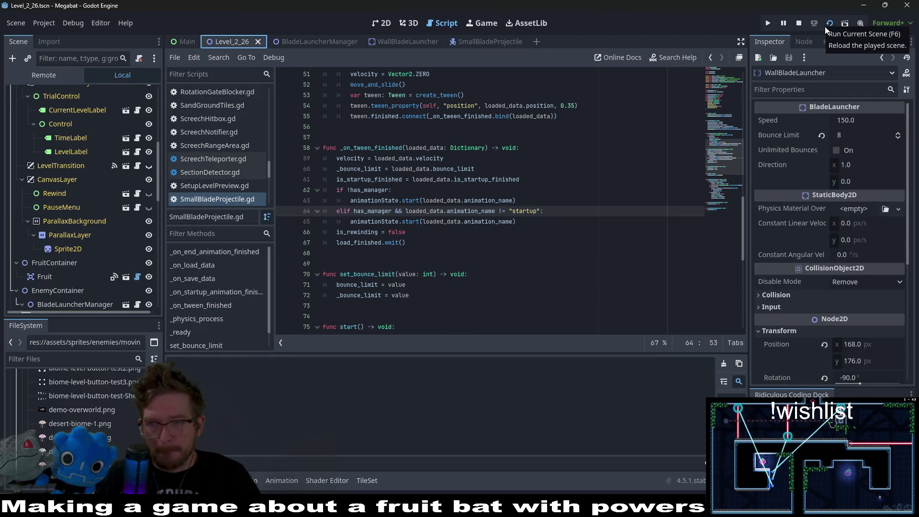
{"action": "left_click", "coordinate": [825, 26]}
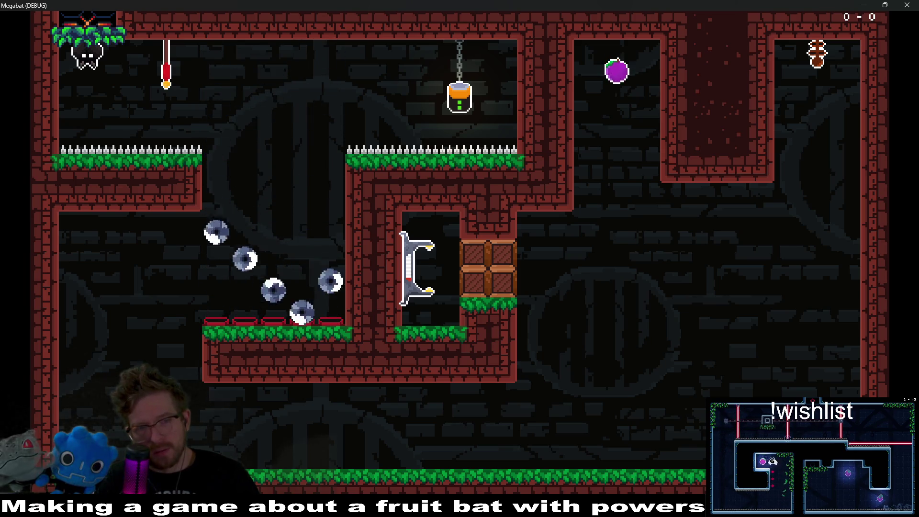
{"action": "key", "text": "Down"}
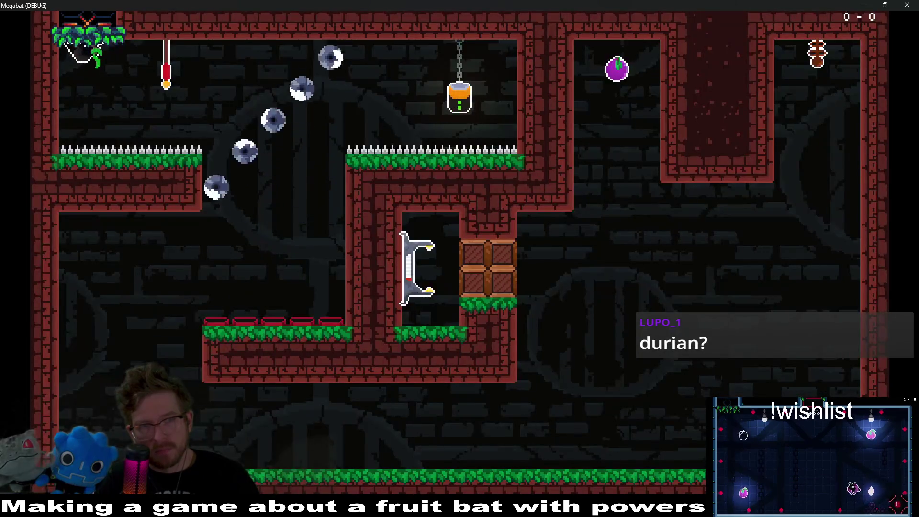
{"action": "key", "text": "Right"}
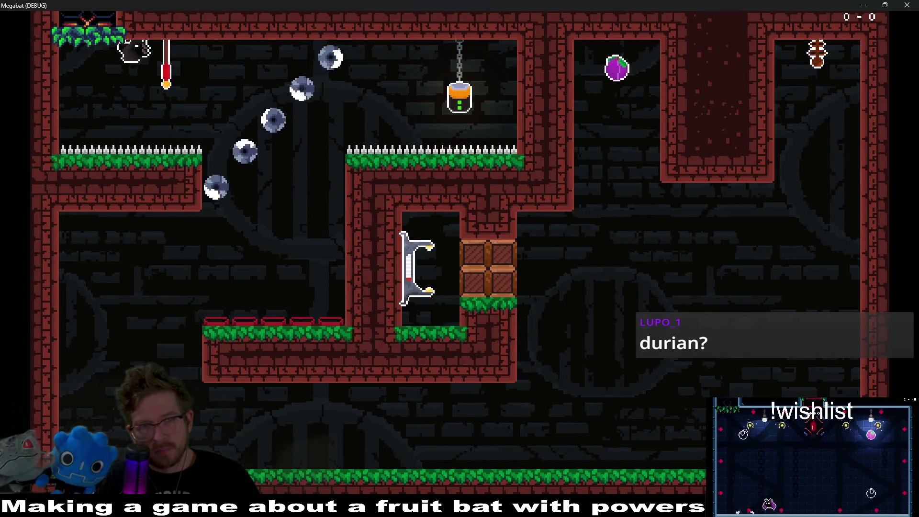
{"action": "key", "text": "Right"}
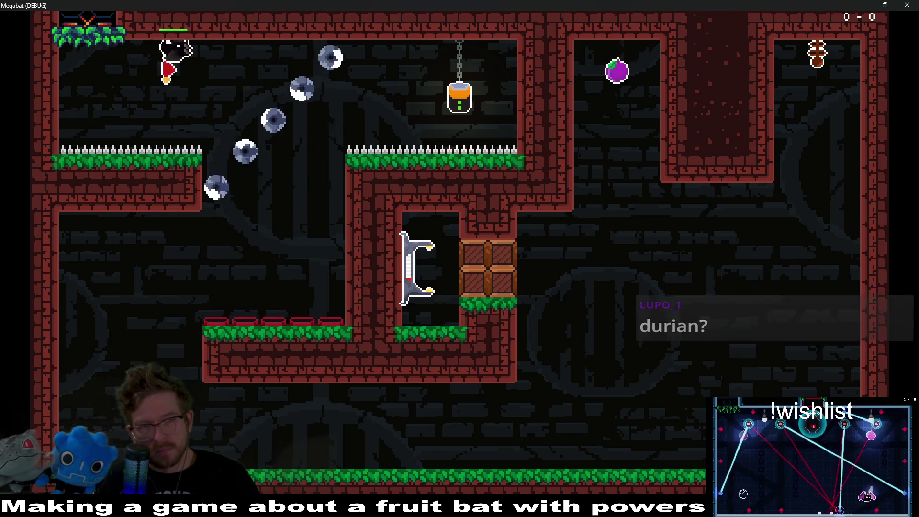
{"action": "key", "text": "Right"}
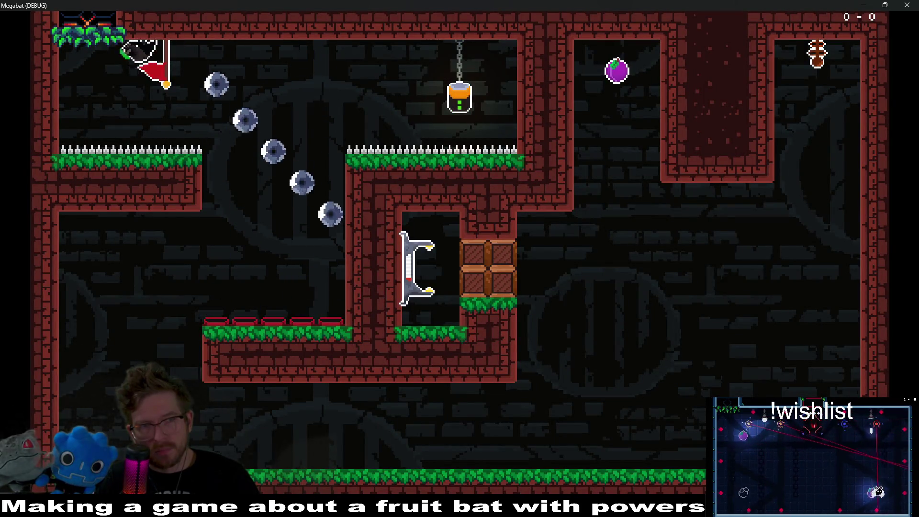
{"action": "key", "text": "Left"}
{"action": "key", "text": "Down"}
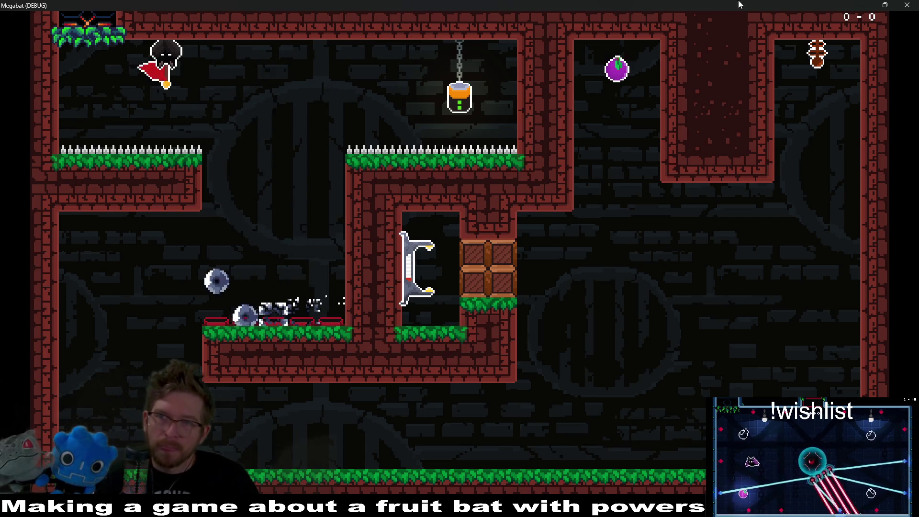
{"action": "left_click", "coordinate": [907, 5]}
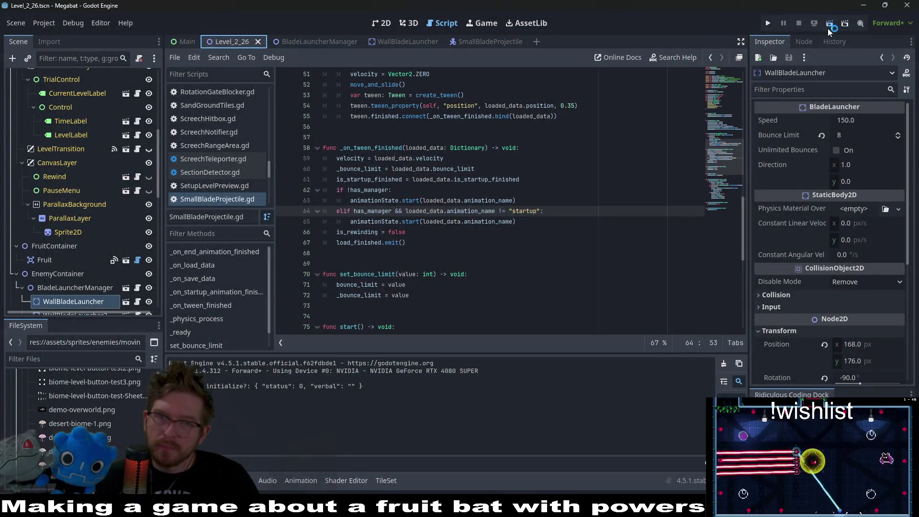
Rerun level 2_26, fly the bat along the ceiling and into the spikes, then close the game.
{"action": "key", "text": "F6"}
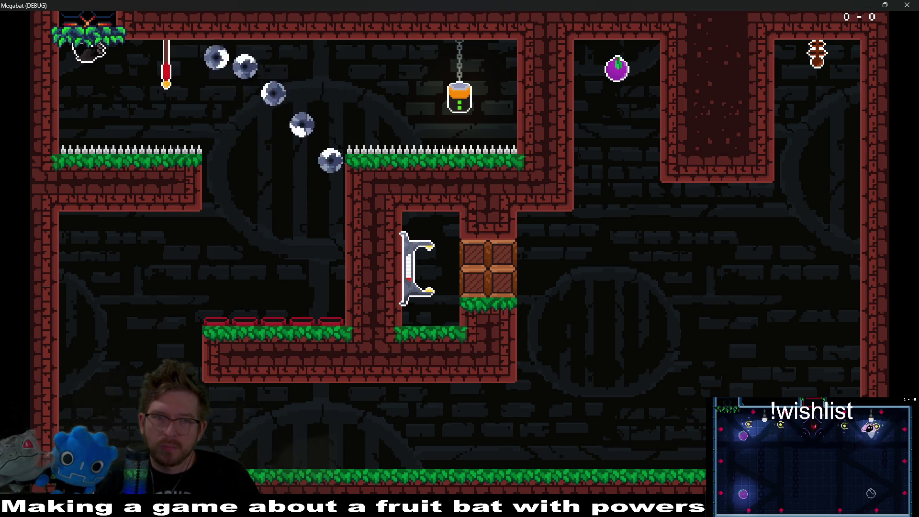
{"action": "key", "text": "Right"}
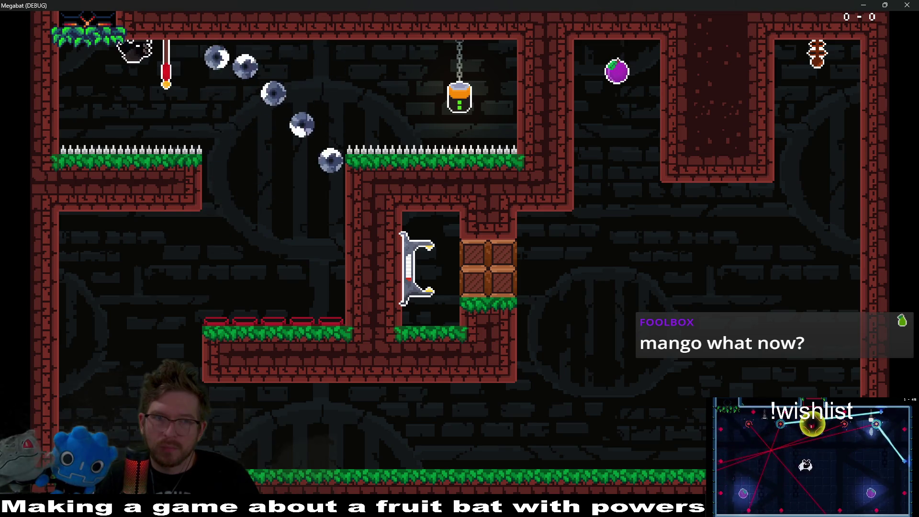
{"action": "key", "text": "Right"}
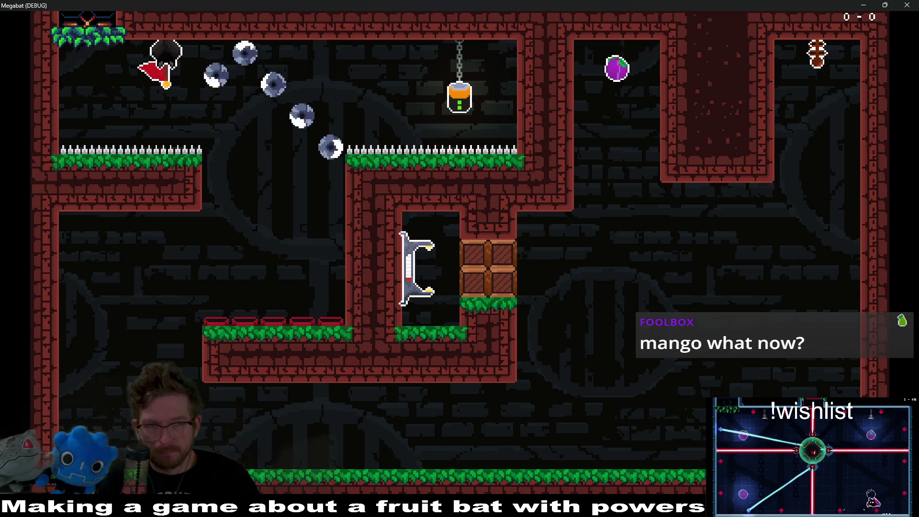
{"action": "key", "text": "Left"}
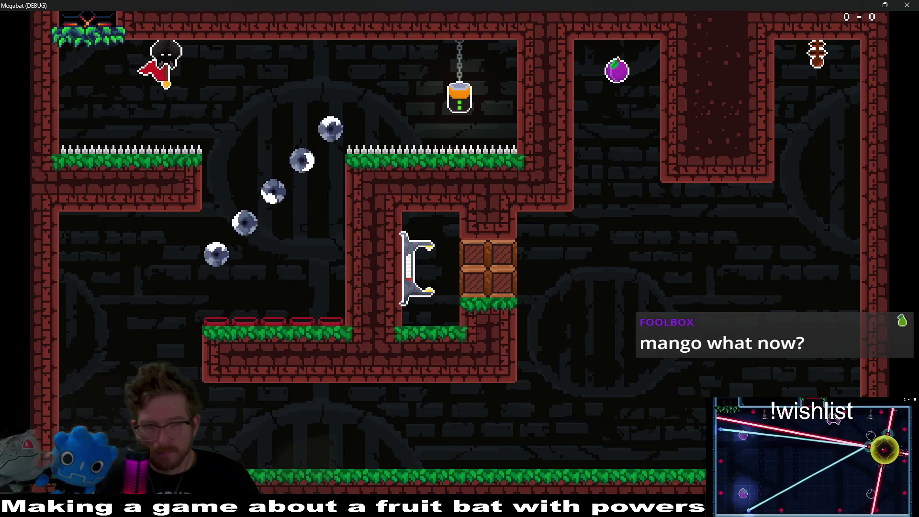
{"action": "left_click", "coordinate": [907, 5]}
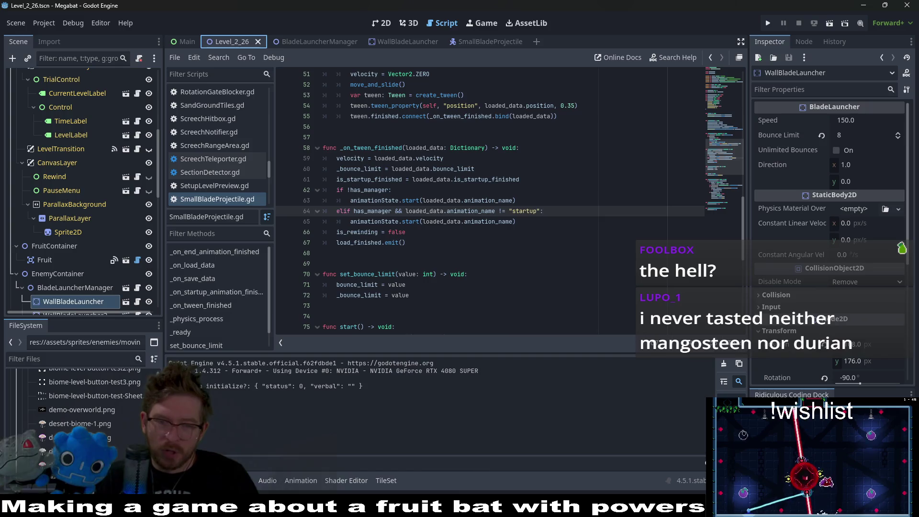
{"action": "key", "text": "alt+Tab"}
Search Google for mangosteen from a new Chrome tab's address bar.
{"action": "left_click", "coordinate": [249, 30]}
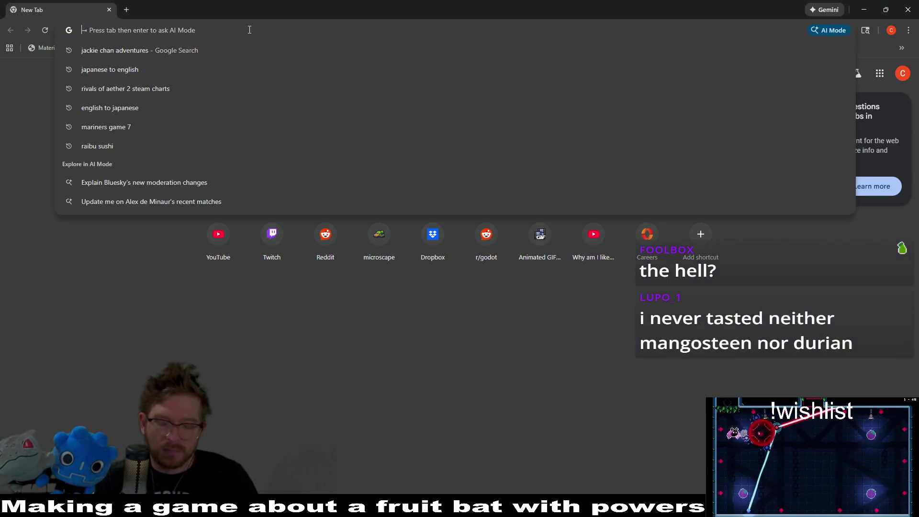
{"action": "type", "text": "mangosti"}
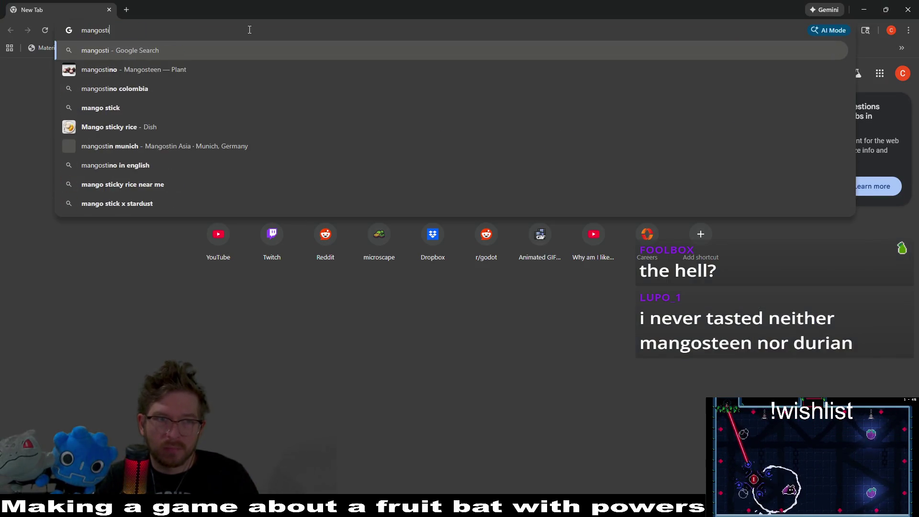
{"action": "key", "text": "BackSpace"}
{"action": "type", "text": "een"}
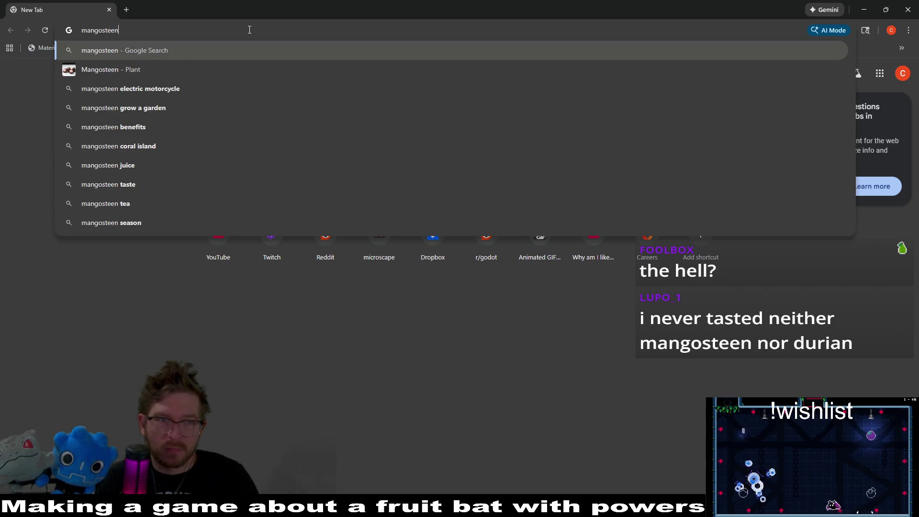
{"action": "key", "text": "Down"}
{"action": "key", "text": "Return"}
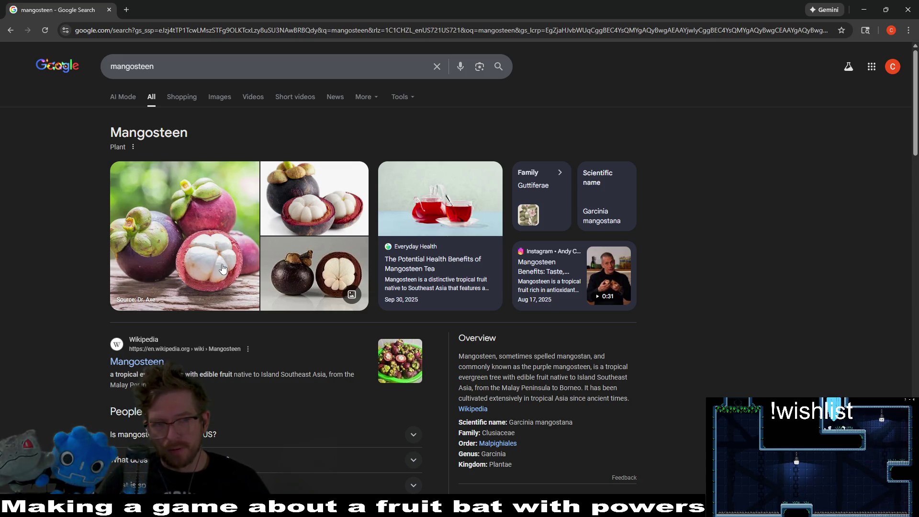
Replace the query with durian, run the search, then close Chrome.
{"action": "left_click_drag", "start_coordinate": [158, 67], "coordinate": [94, 61]}
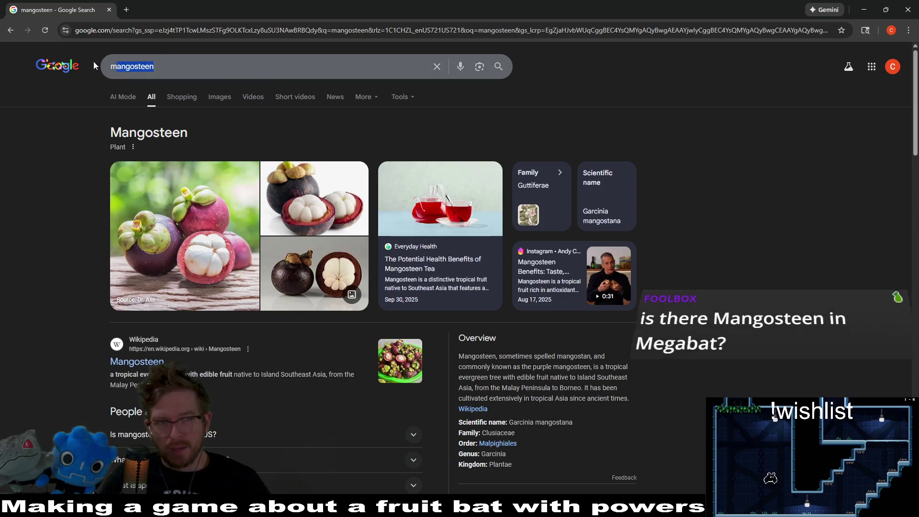
{"action": "type", "text": "durian"}
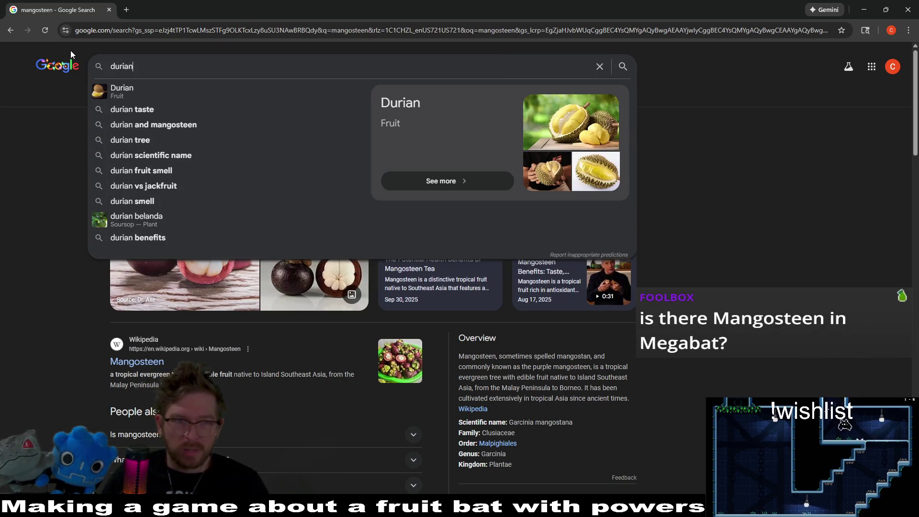
{"action": "left_click", "coordinate": [213, 90]}
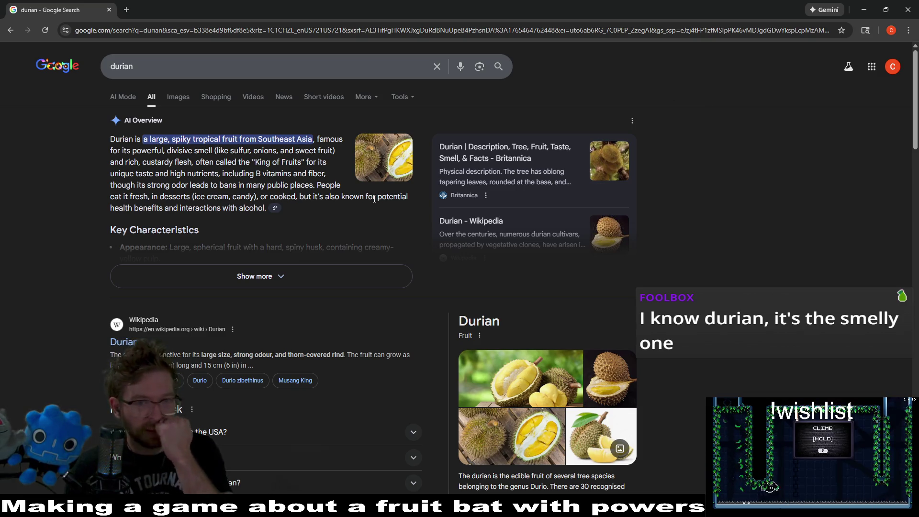
{"action": "left_click", "coordinate": [917, 13]}
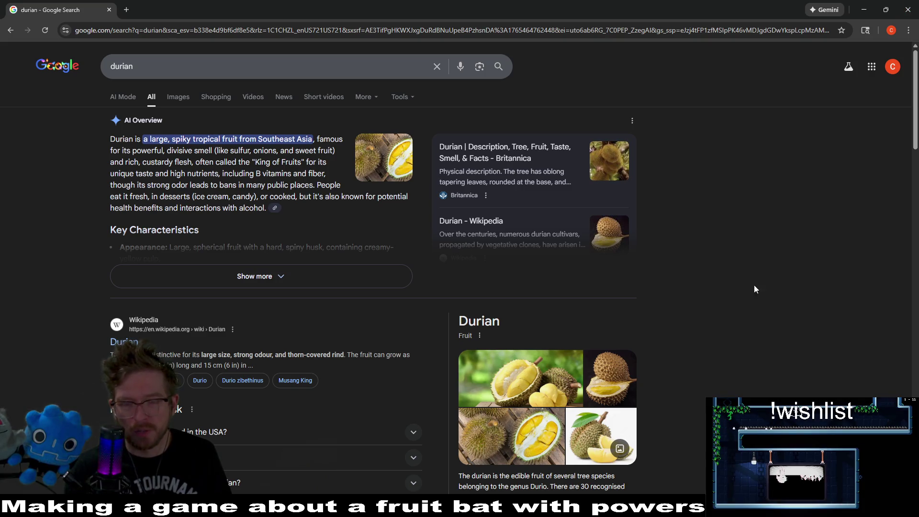
{"action": "left_click", "coordinate": [904, 5]}
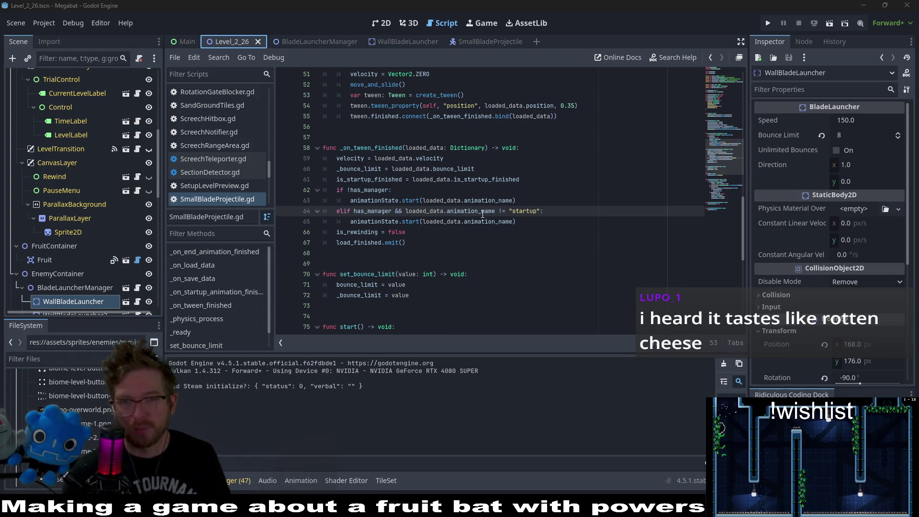
Save SmallBladeProjectile.gd and run level 2_26 with F6 to test the startup check.
{"action": "left_click", "coordinate": [553, 211]}
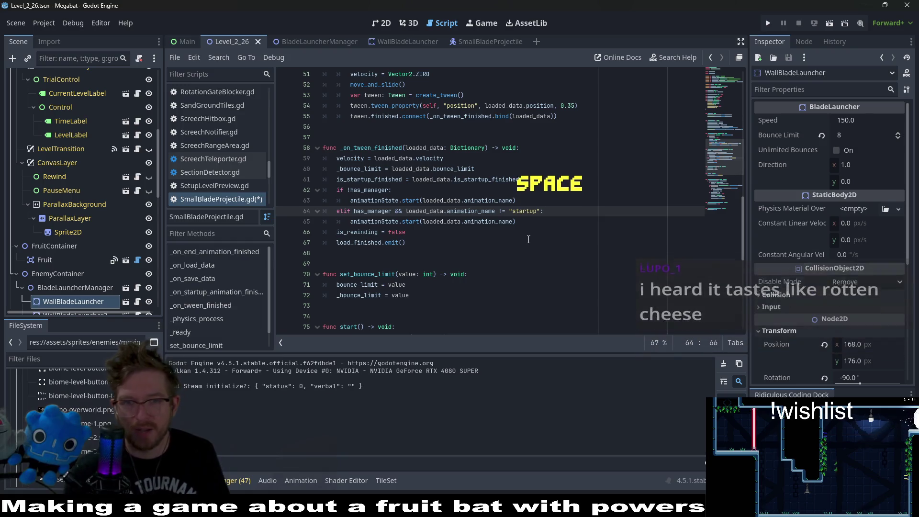
{"action": "left_click", "coordinate": [551, 222]}
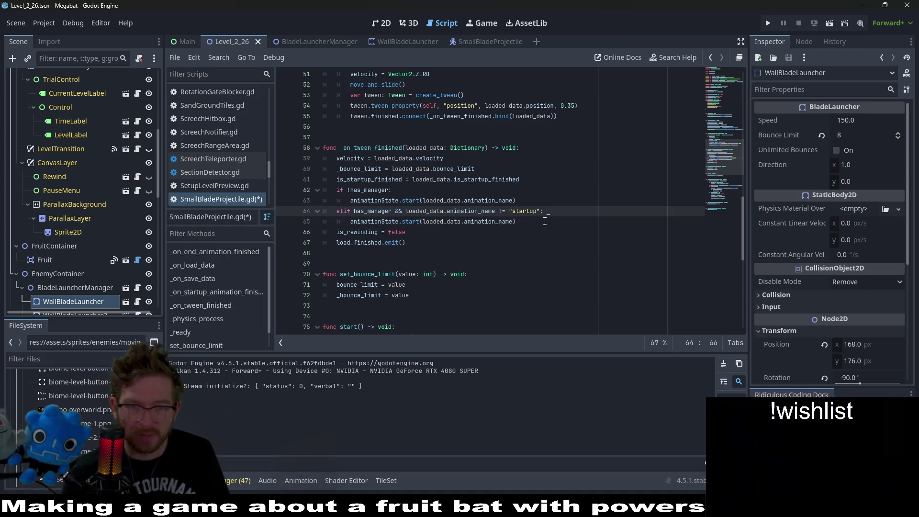
{"action": "left_click", "coordinate": [582, 211]}
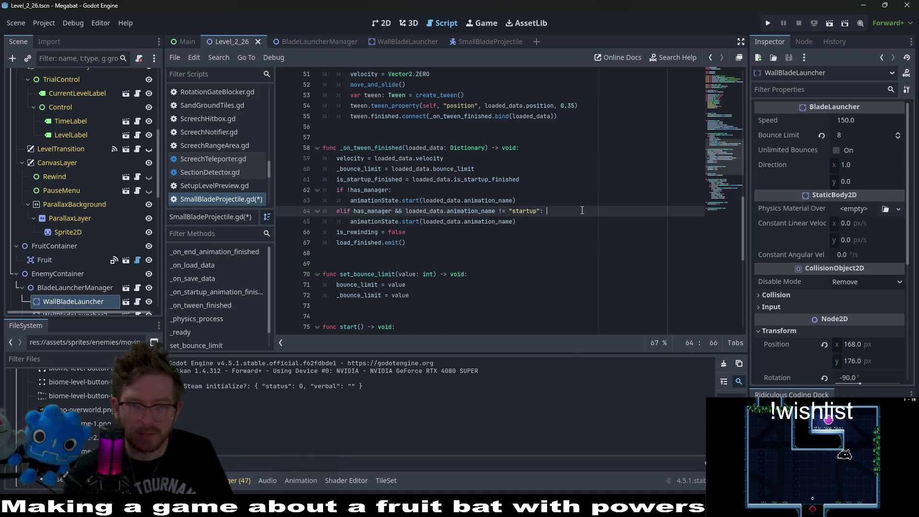
{"action": "key", "text": "ctrl+s"}
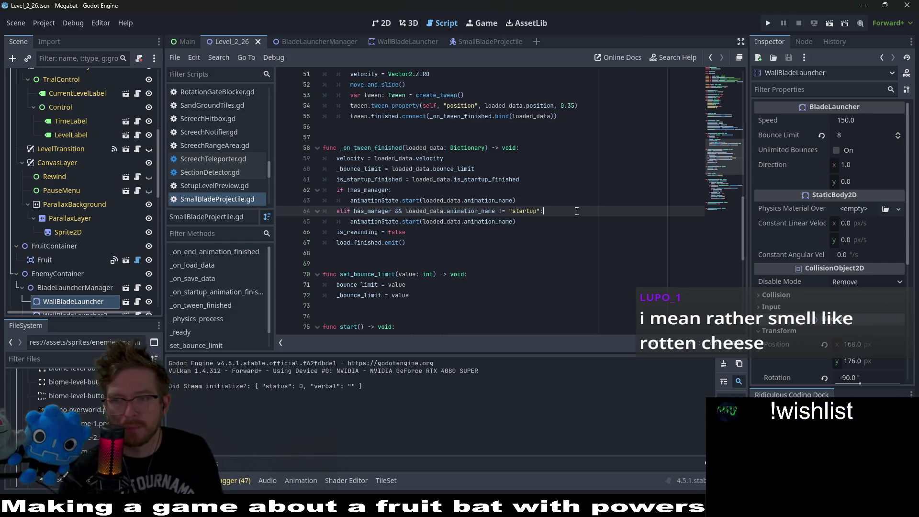
{"action": "left_click", "coordinate": [553, 218]}
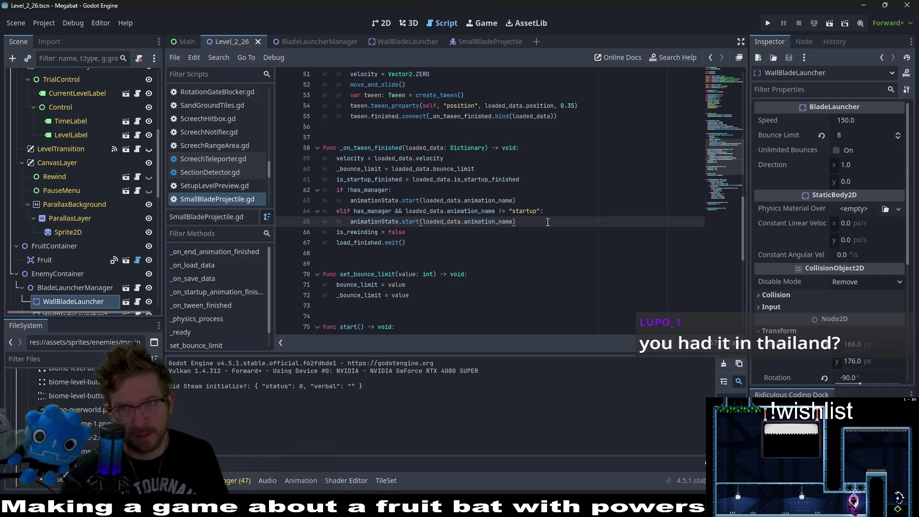
{"action": "key", "text": "F6"}
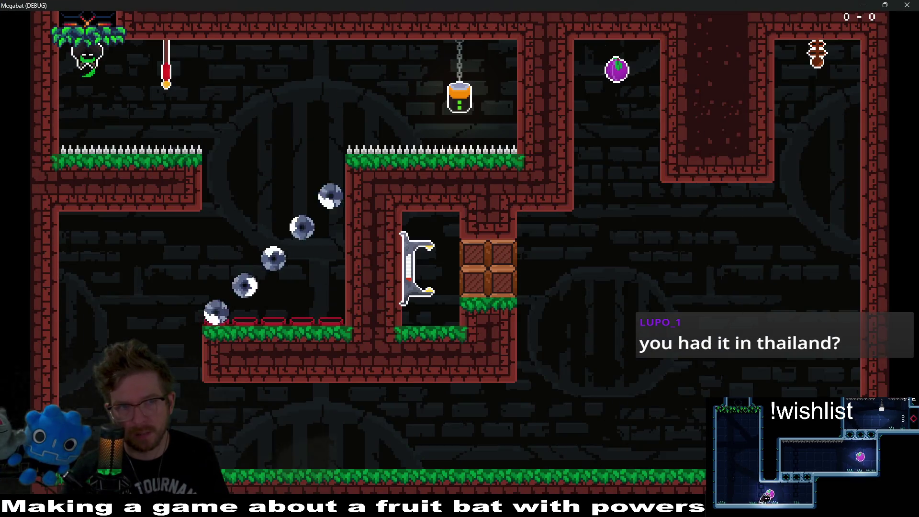
Fly the bat along the ceiling, stop and relaunch level 2_26, then fly into the blade orbs and stop.
{"action": "key", "text": "Right"}
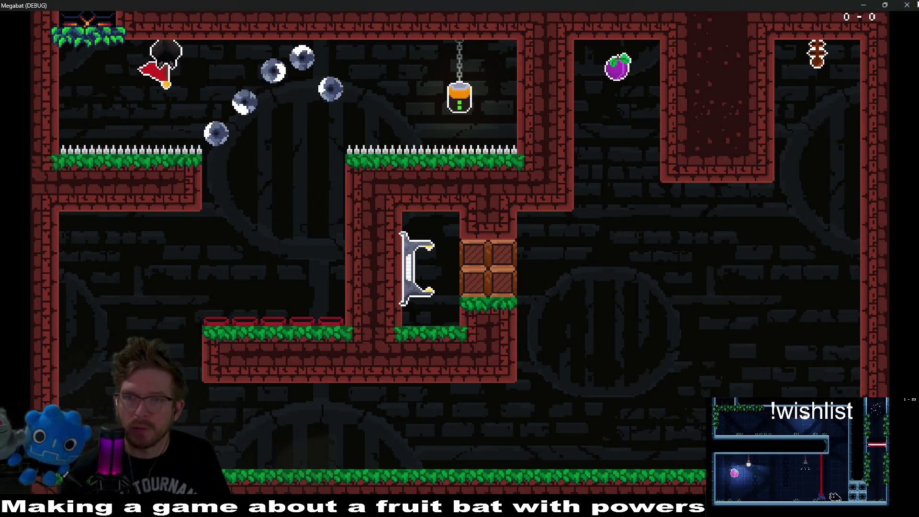
{"action": "key", "text": "F8"}
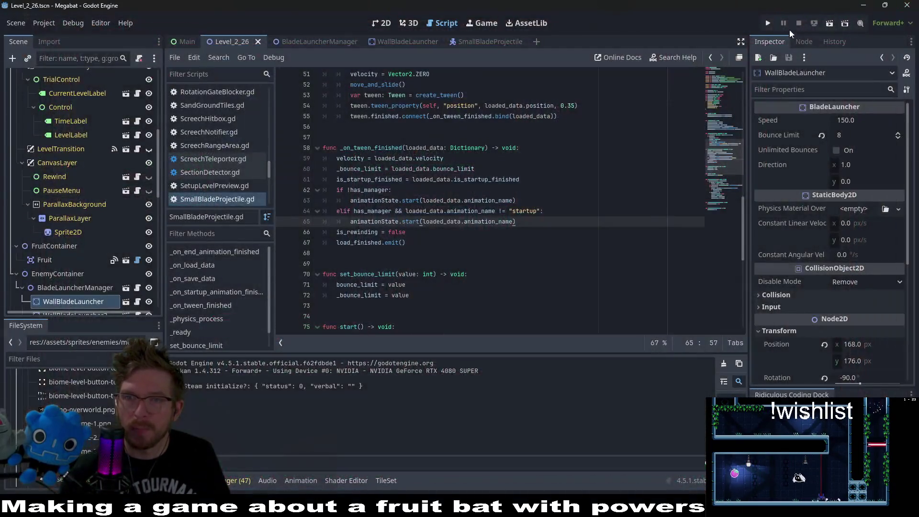
{"action": "left_click", "coordinate": [829, 23]}
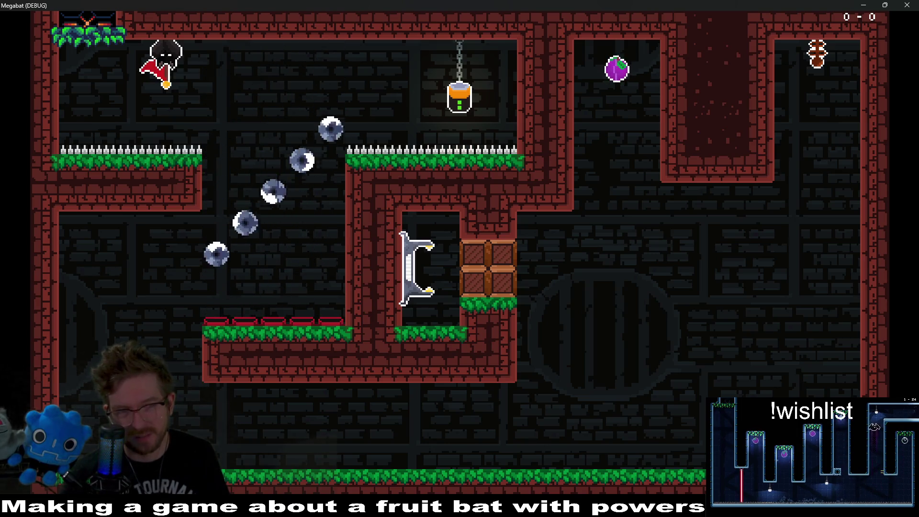
{"action": "key", "text": "Right"}
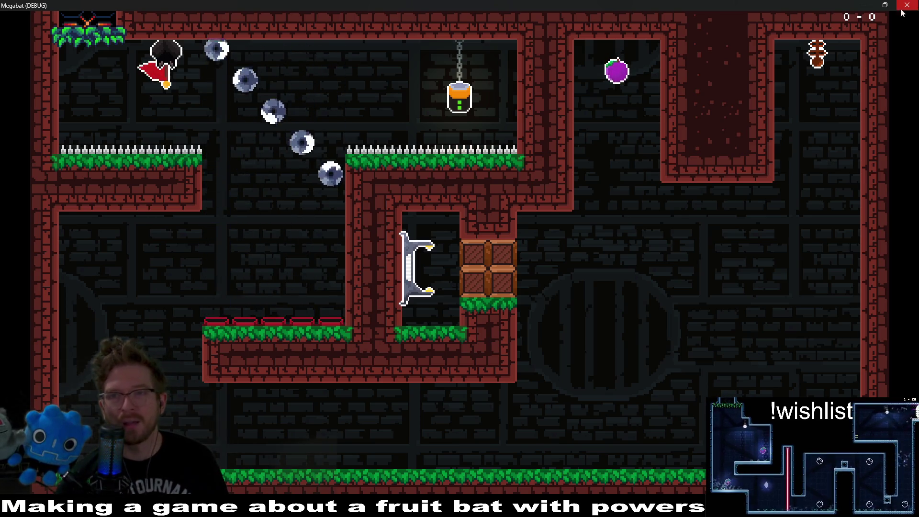
{"action": "key", "text": "F8"}
In the 2D view's Scene dock, expand CheckpointContainer and delete CheckPoint3, confirming the prompt.
{"action": "left_click", "coordinate": [487, 239]}
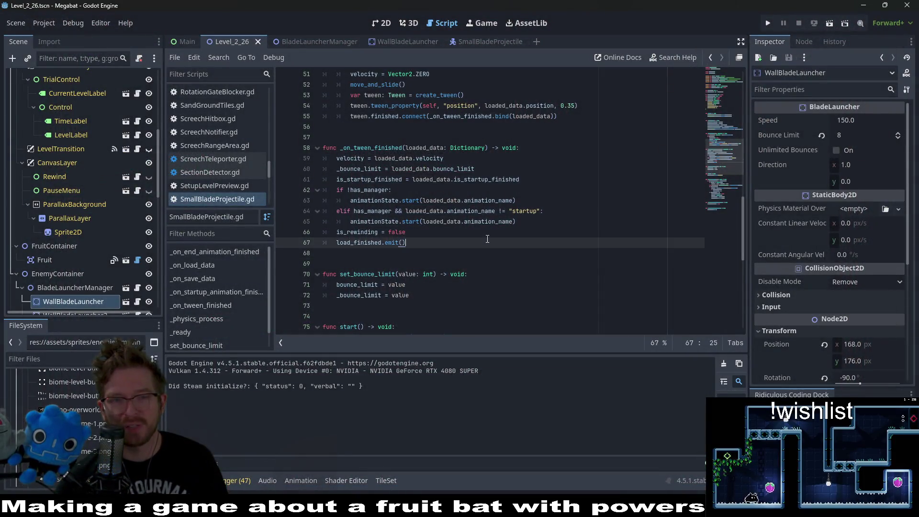
{"action": "left_click", "coordinate": [383, 25]}
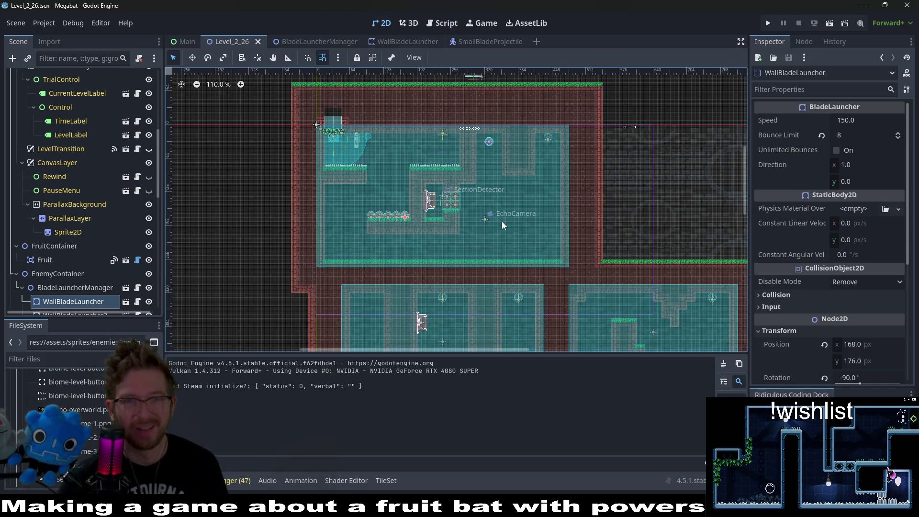
{"action": "scroll", "coordinate": [82, 148], "scroll_direction": "up", "scroll_amount": 5}
{"action": "left_click", "coordinate": [73, 90]}
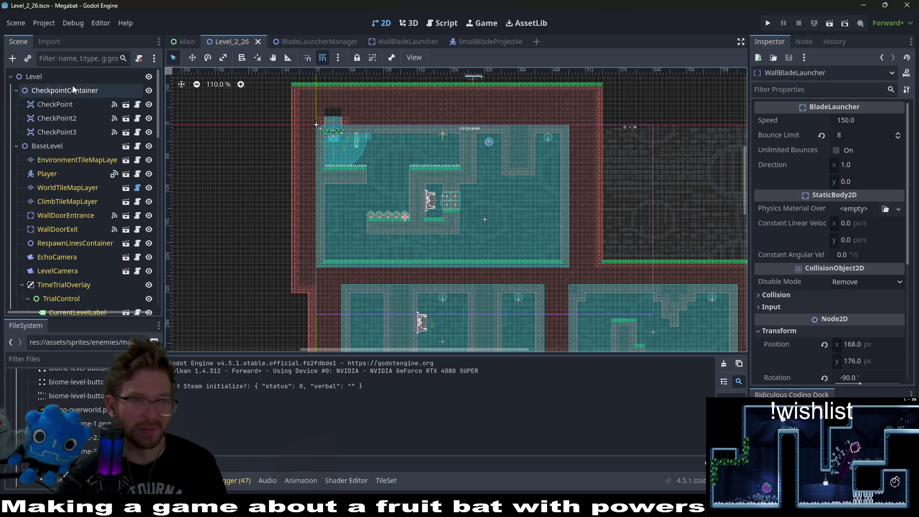
{"action": "left_click", "coordinate": [73, 105]}
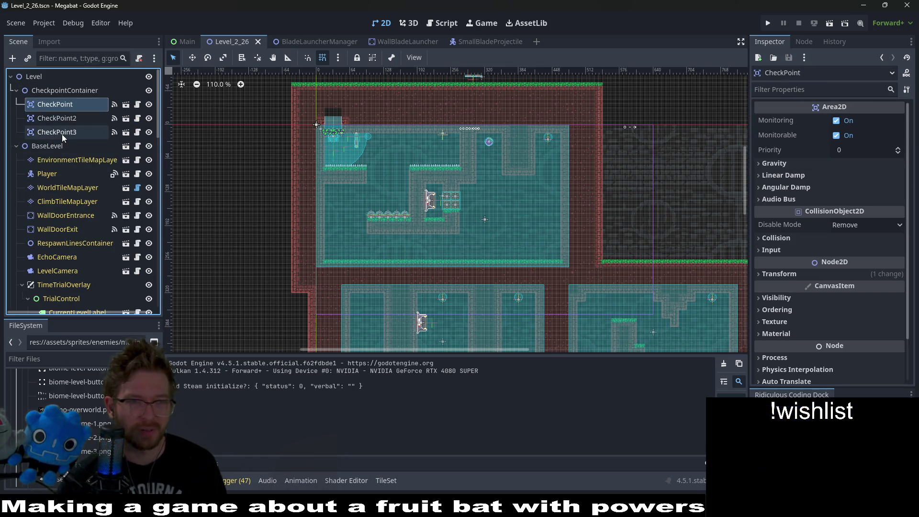
{"action": "left_click", "coordinate": [61, 133]}
{"action": "key", "text": "Delete"}
{"action": "key", "text": "Return"}
{"action": "scroll", "coordinate": [409, 214], "scroll_direction": "up", "scroll_amount": 6}
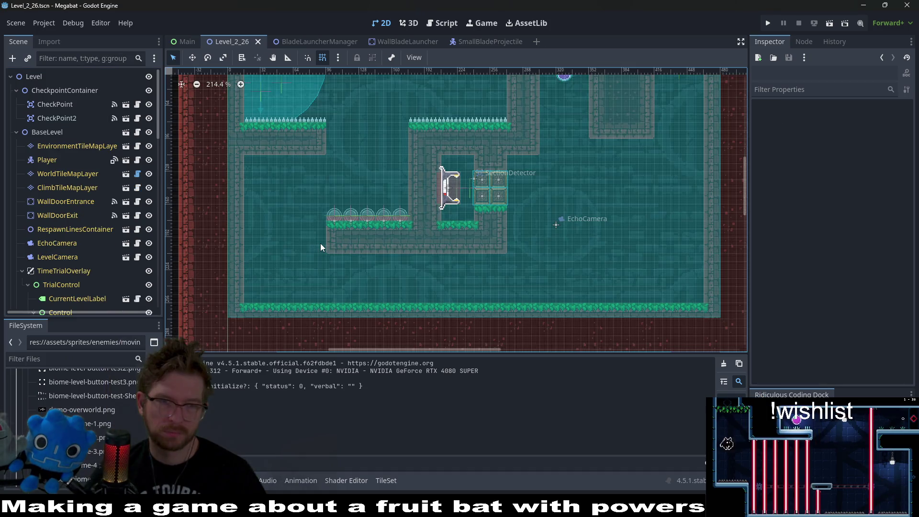